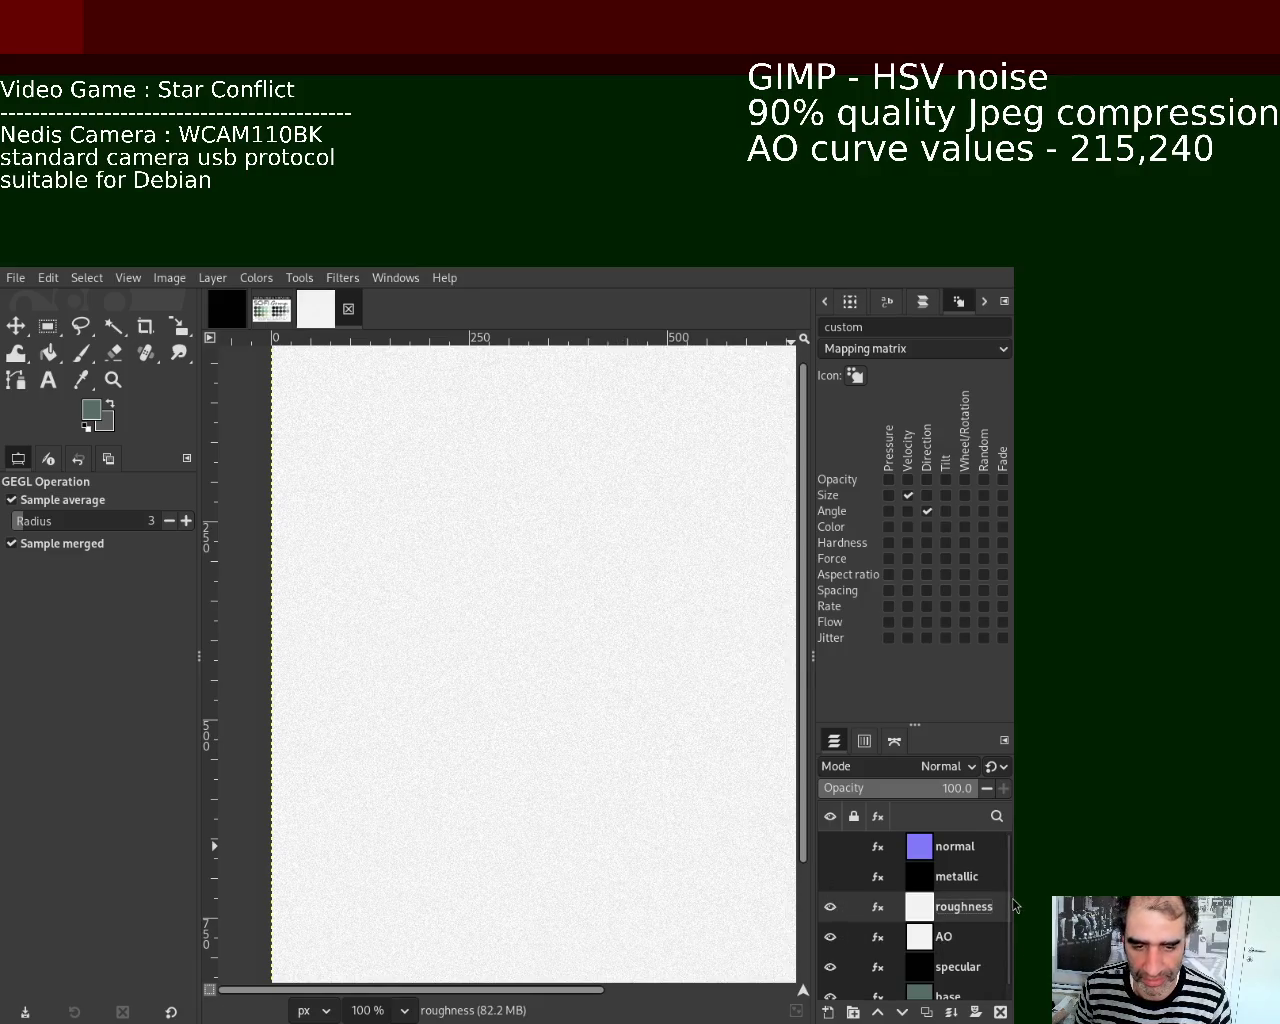
Step: Compare the roughness and AO layers, then export the visible roughness map as roughness.jpg
scroll(1010, 905, down, 1)
click(830, 894)
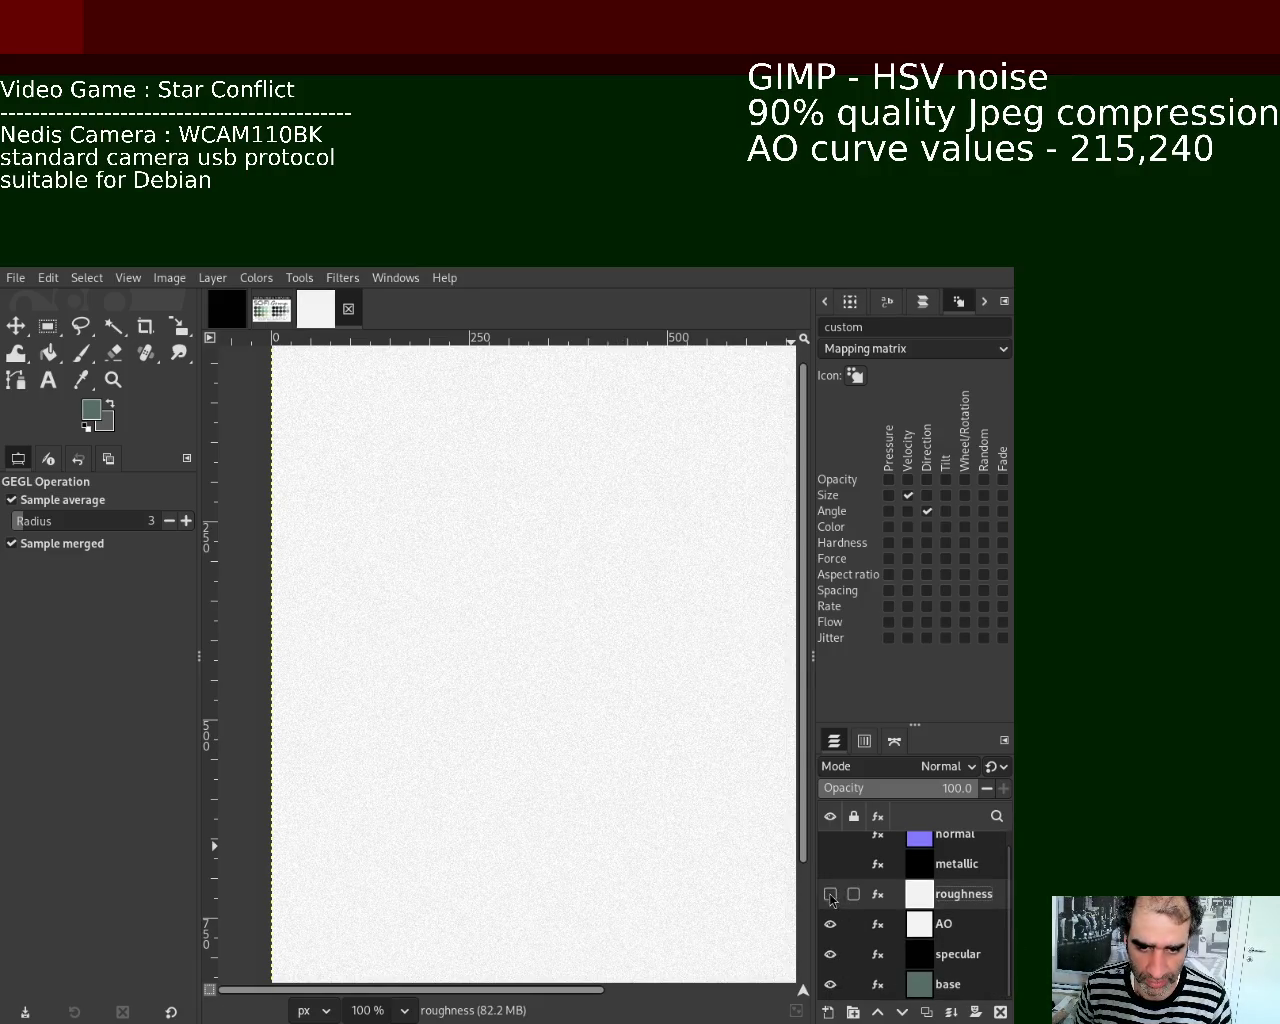
click(830, 924)
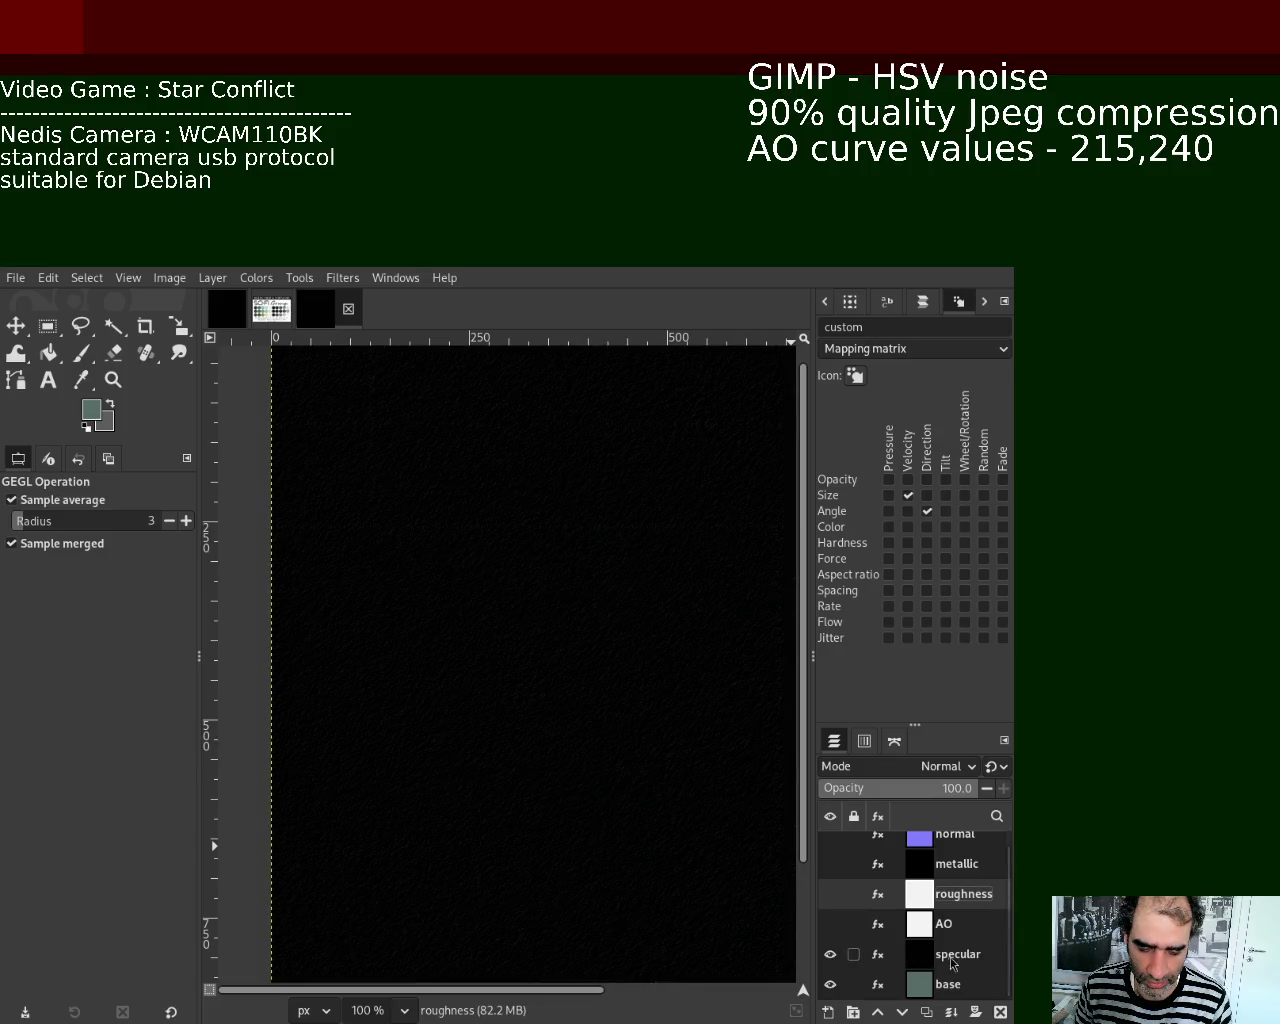
click(830, 894)
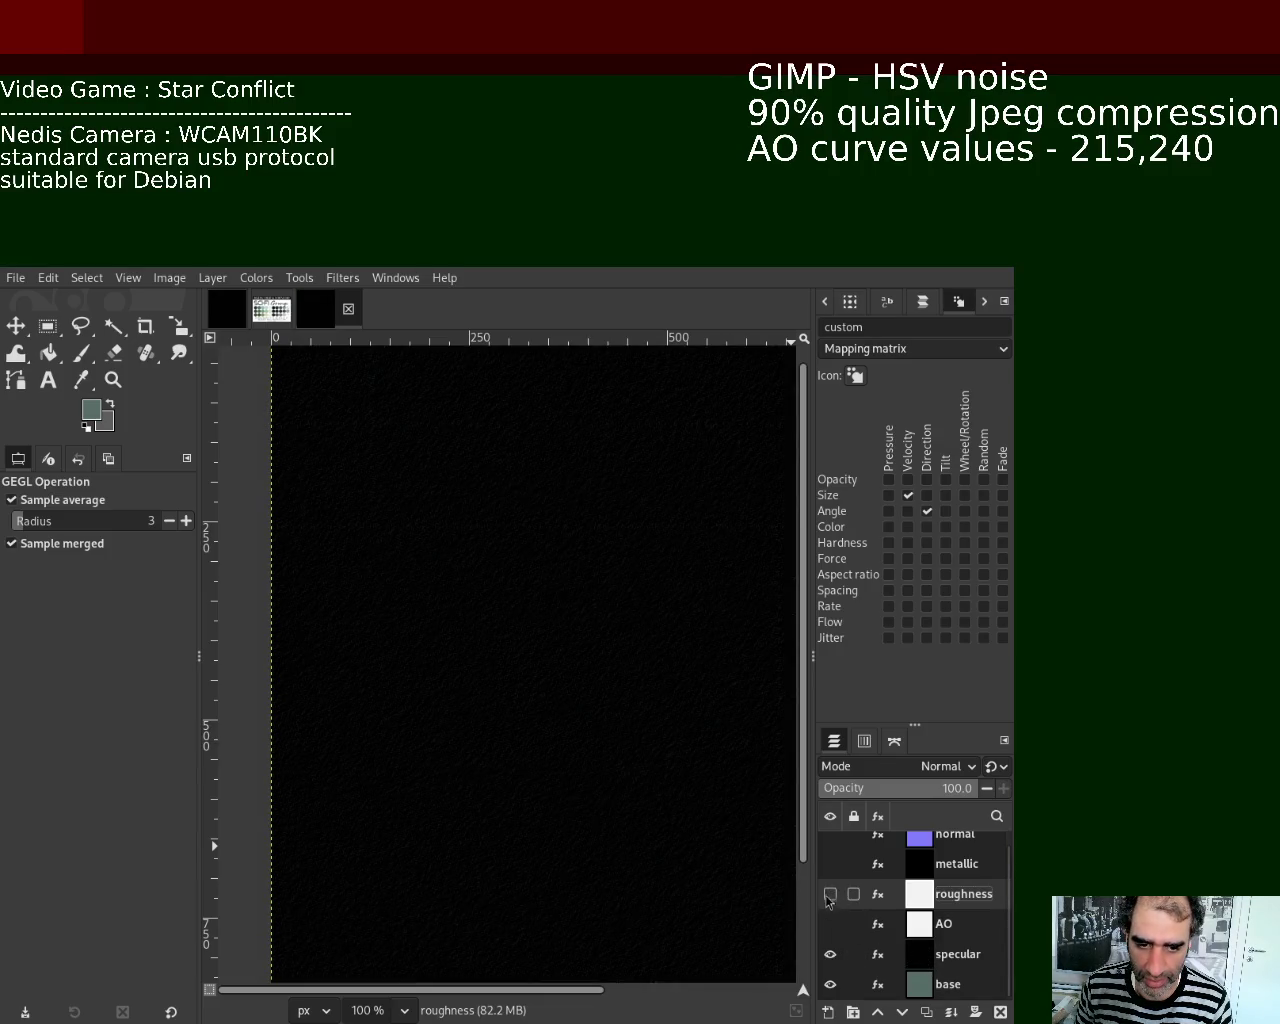
click(830, 924)
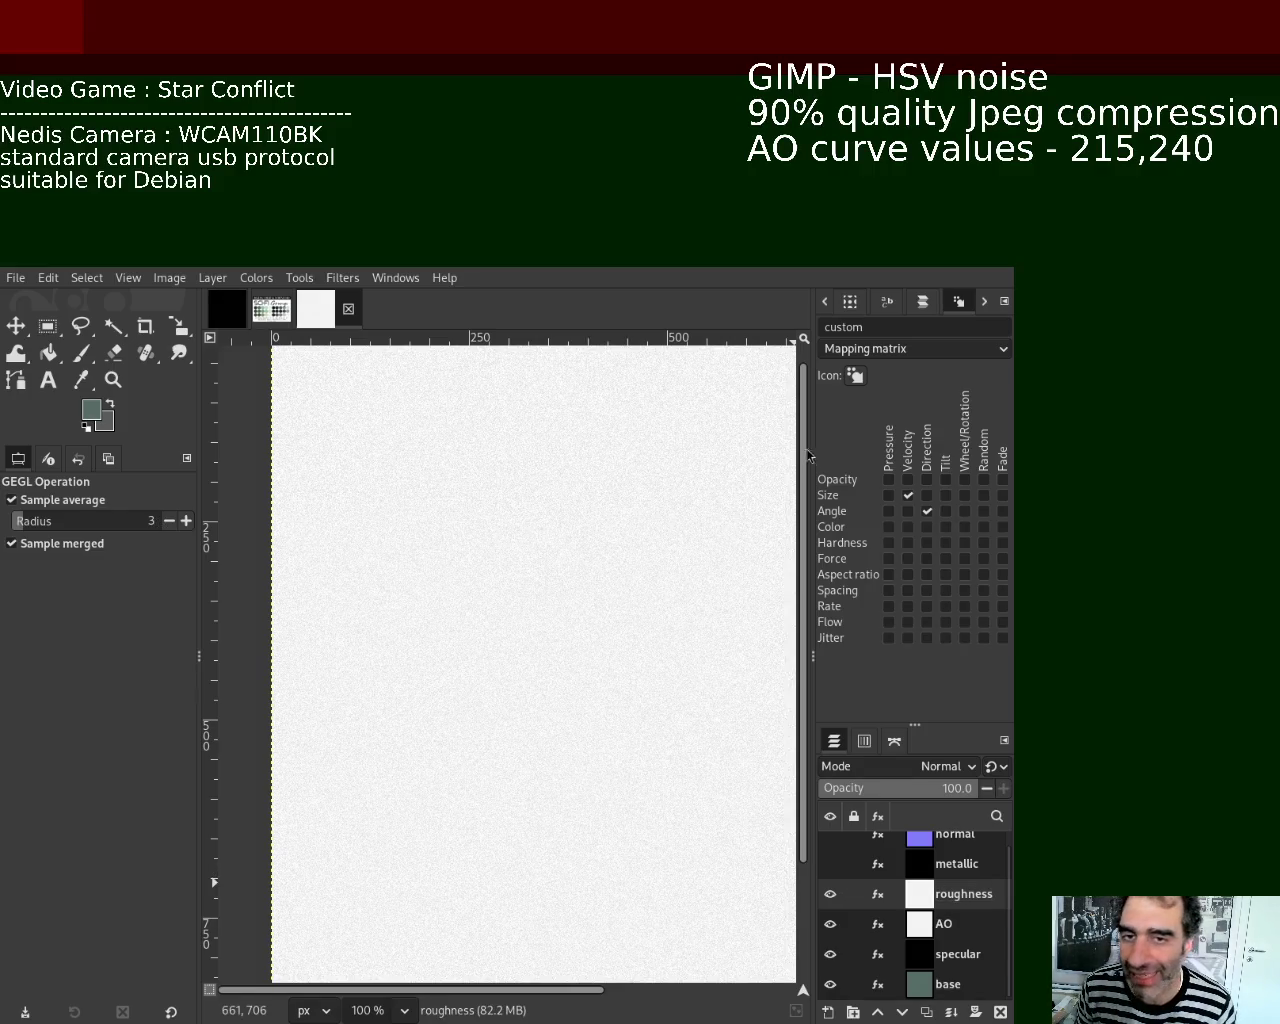
key(ctrl+e)
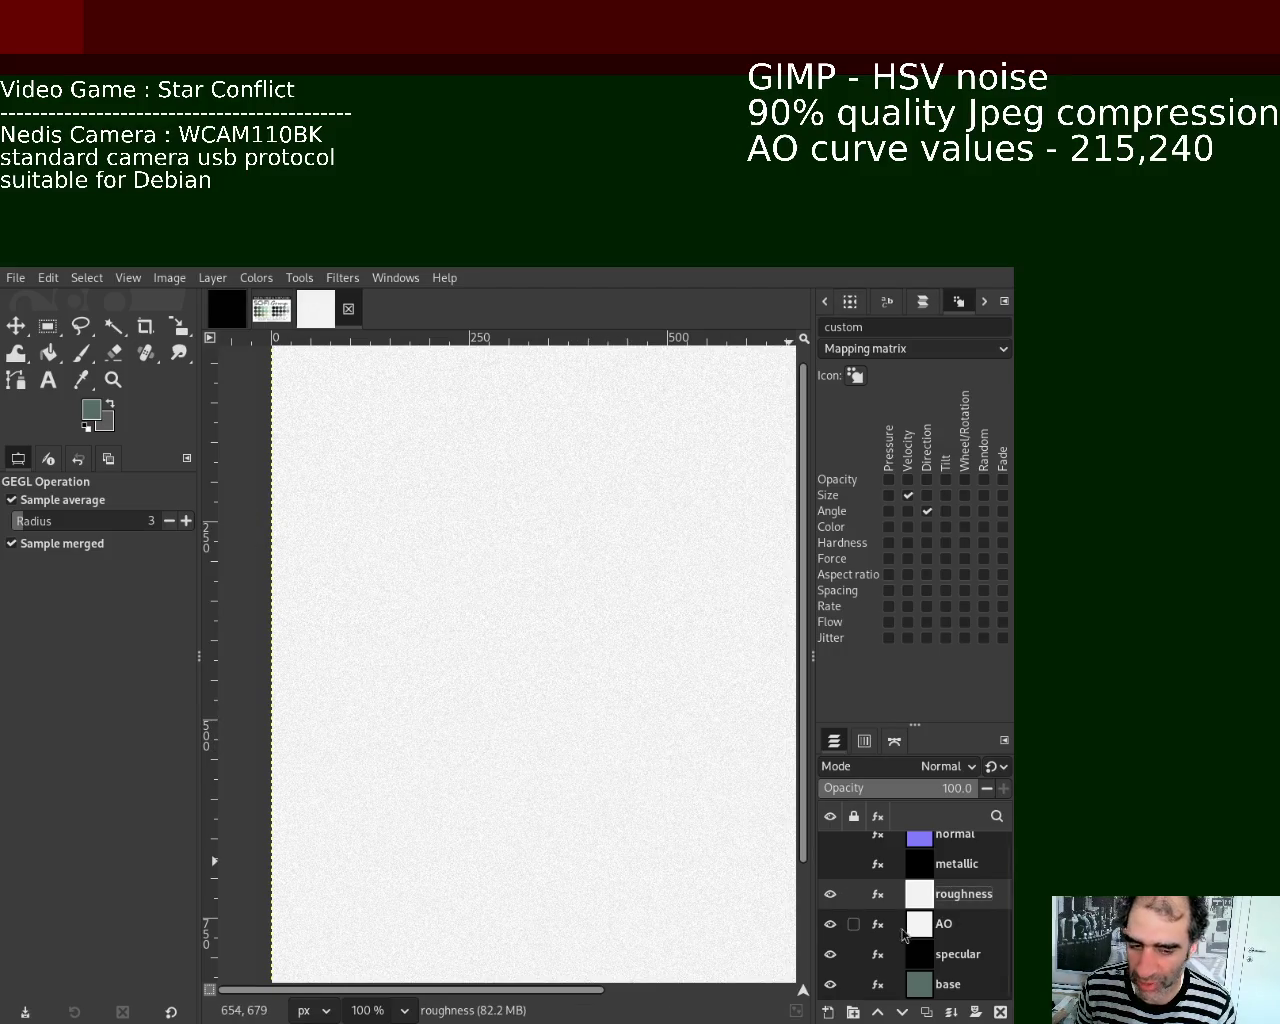
Step: Export the AO layer as AO.jpg, then hide the AO and specular layers
click(830, 894)
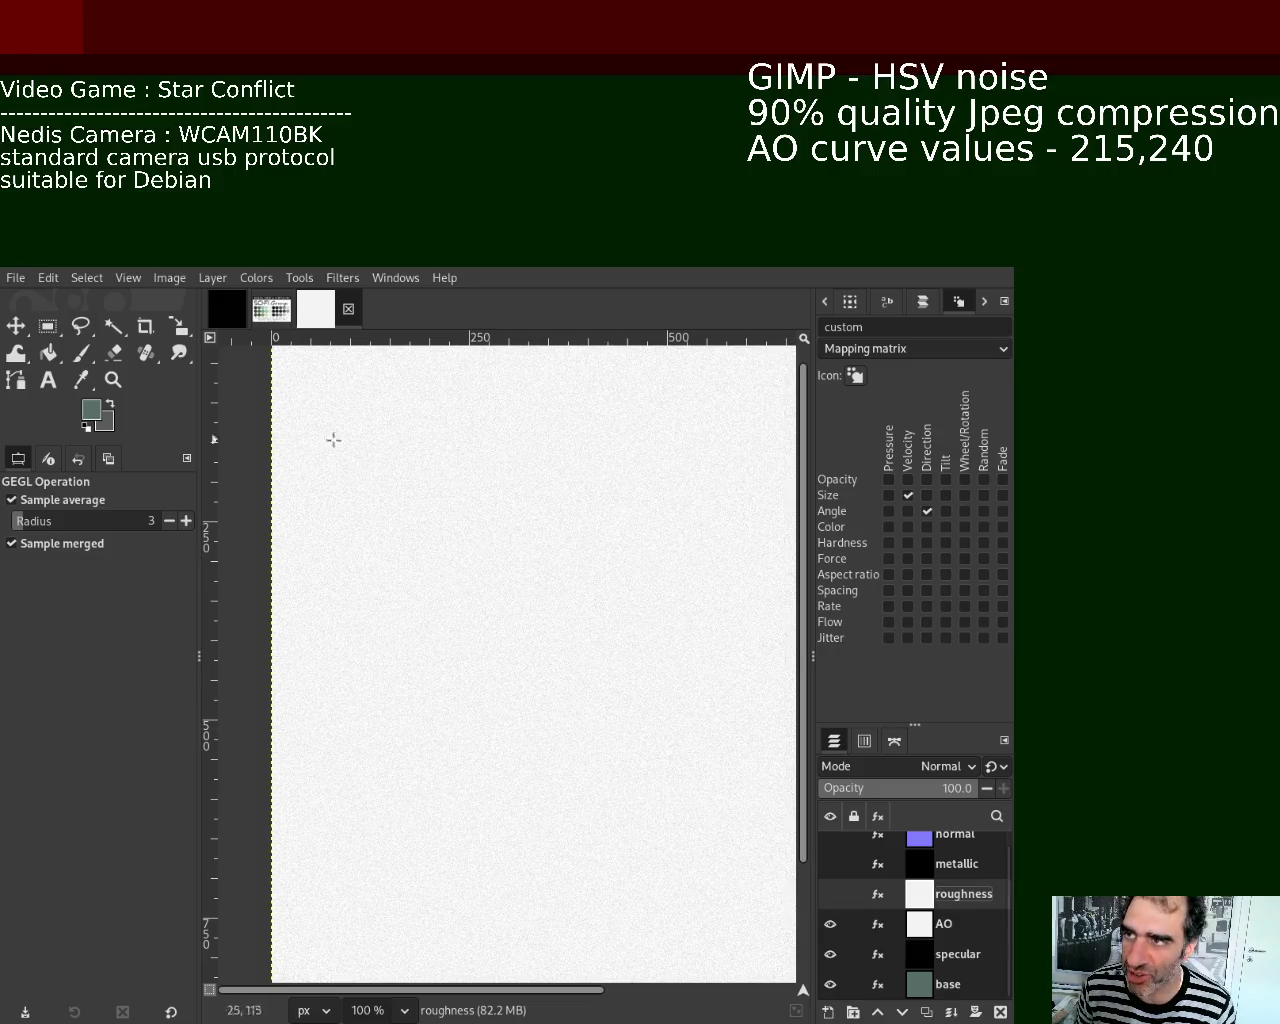
click(940, 926)
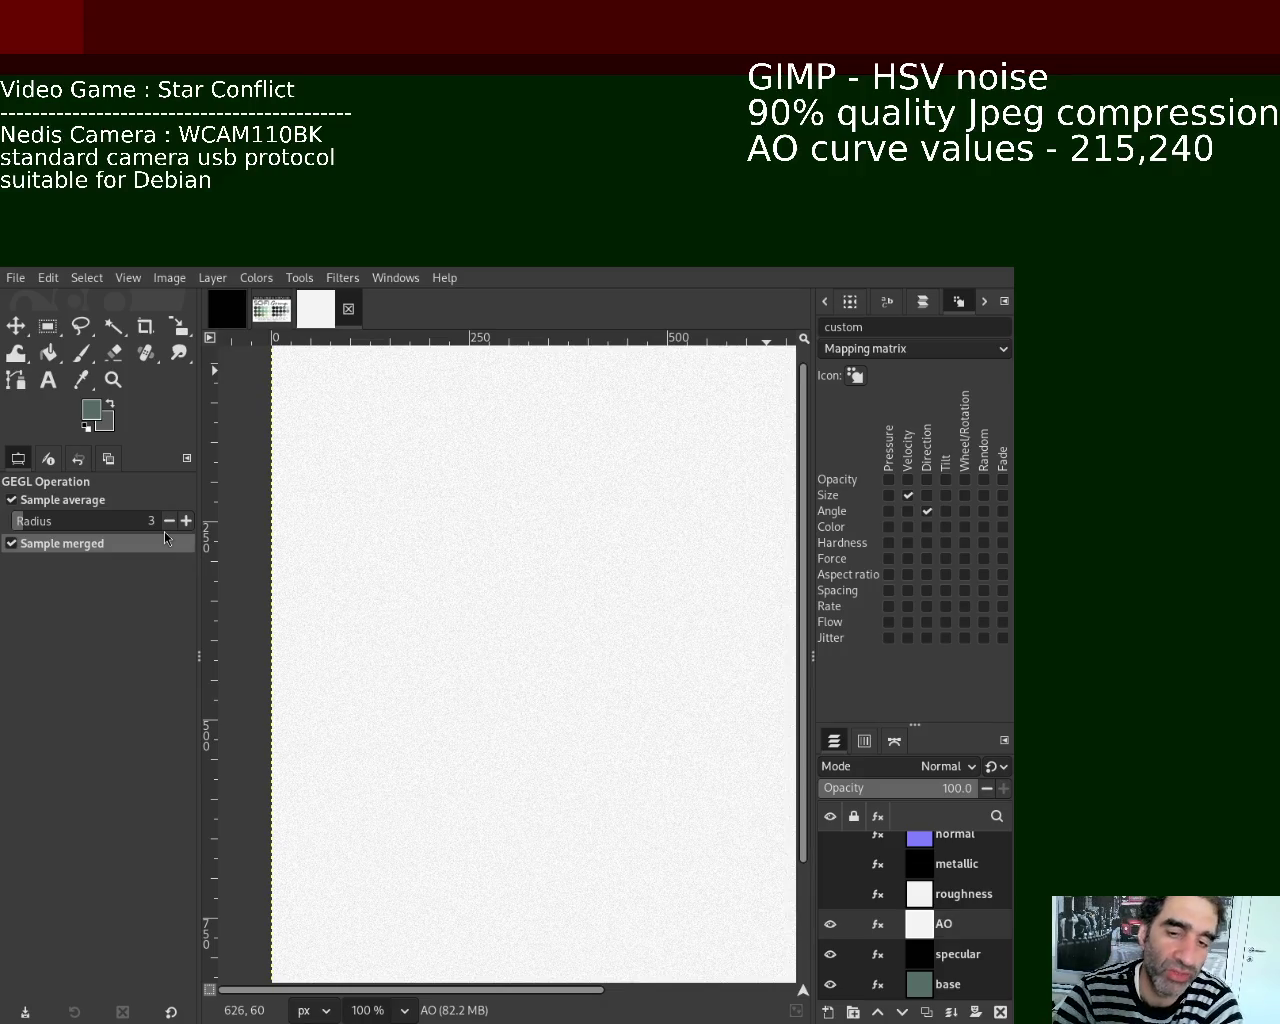
key(ctrl+e)
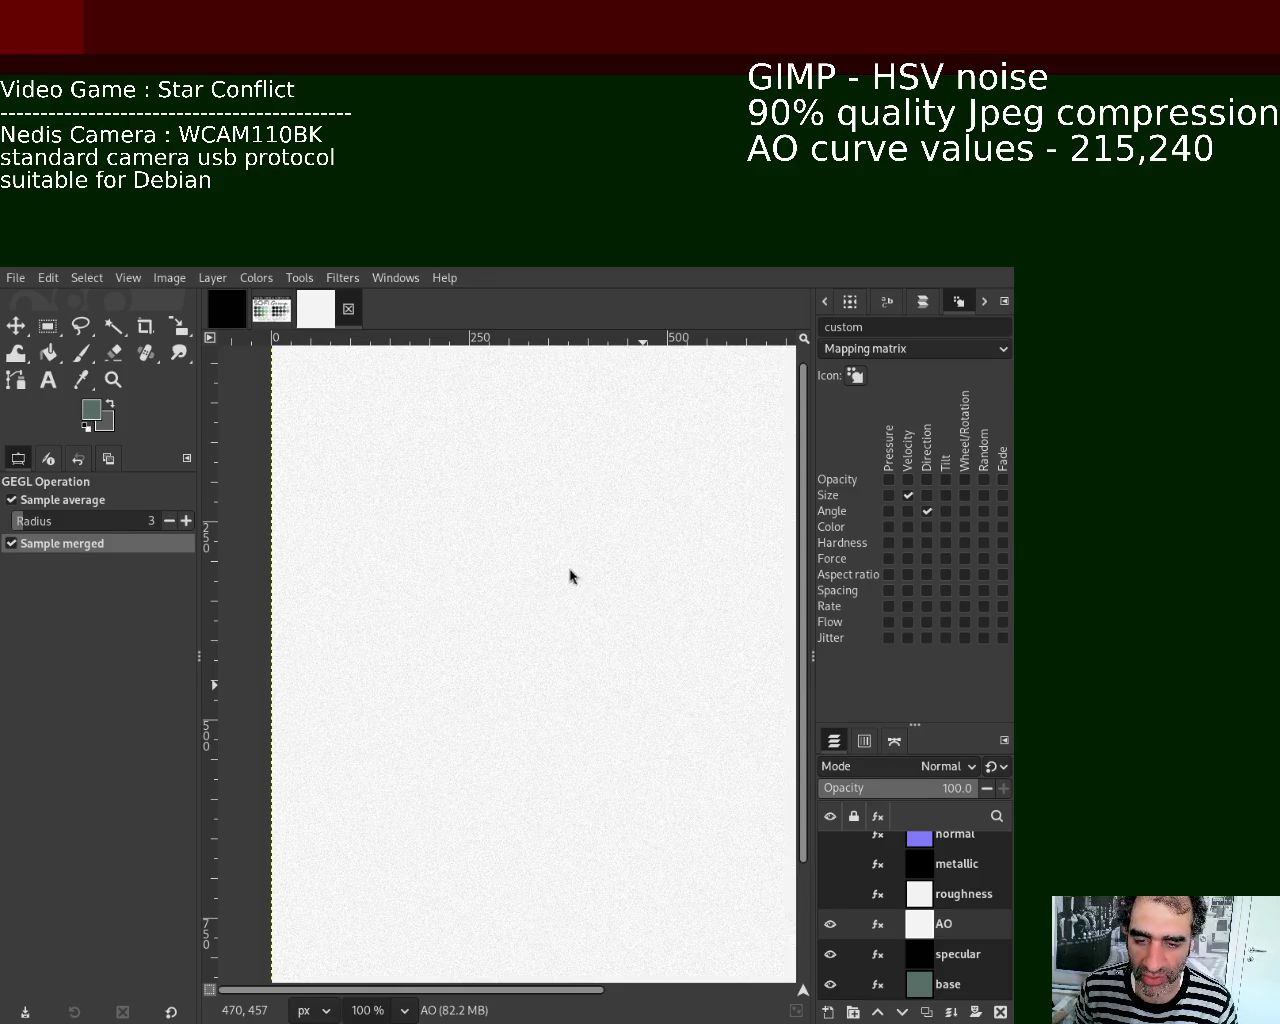
mouse_move(830, 936)
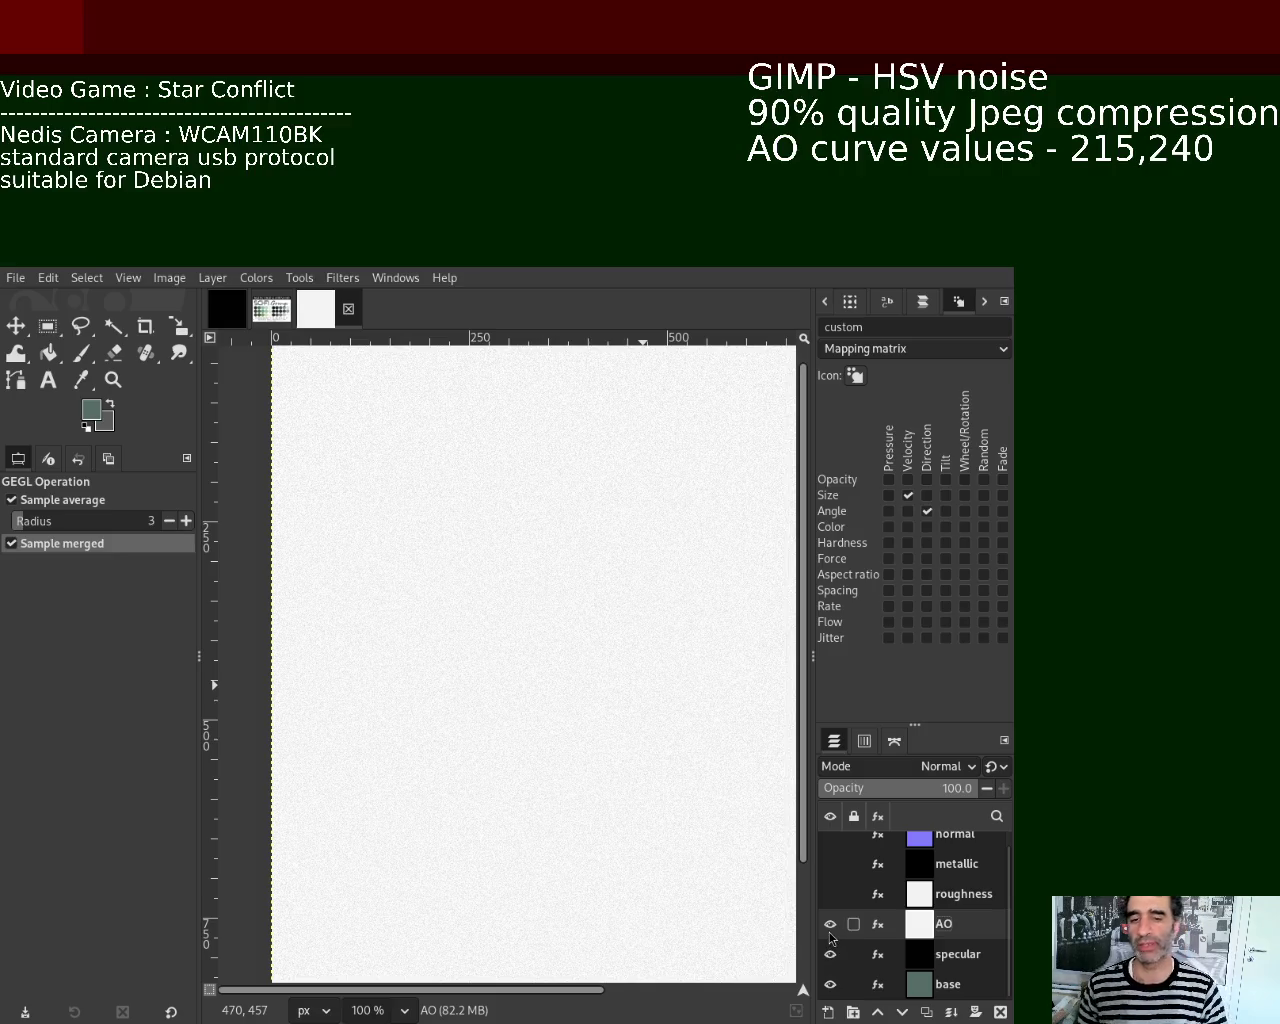
click(830, 924)
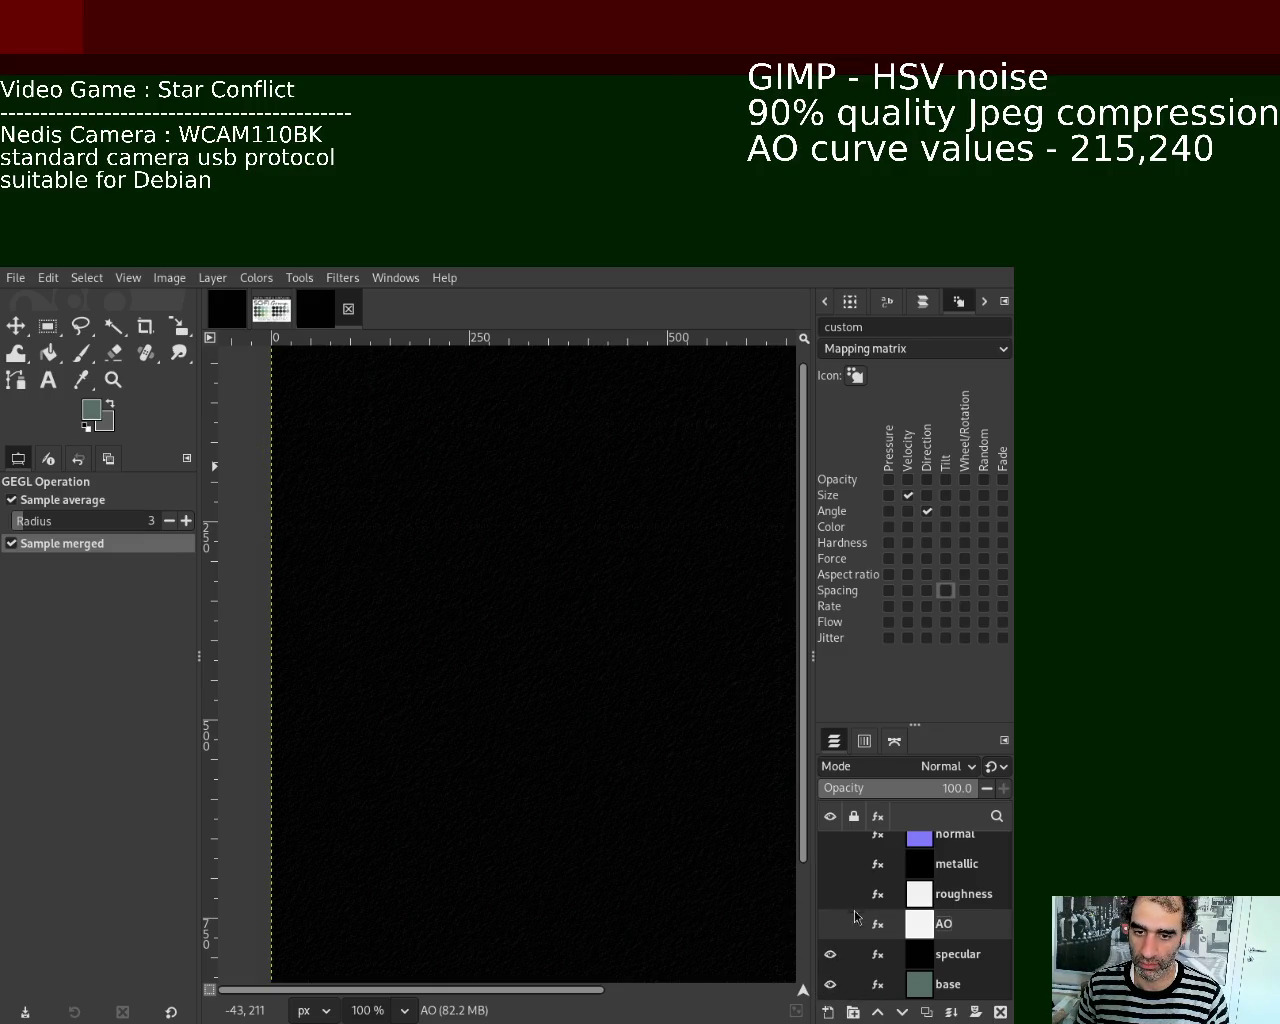
key(ctrl+z)
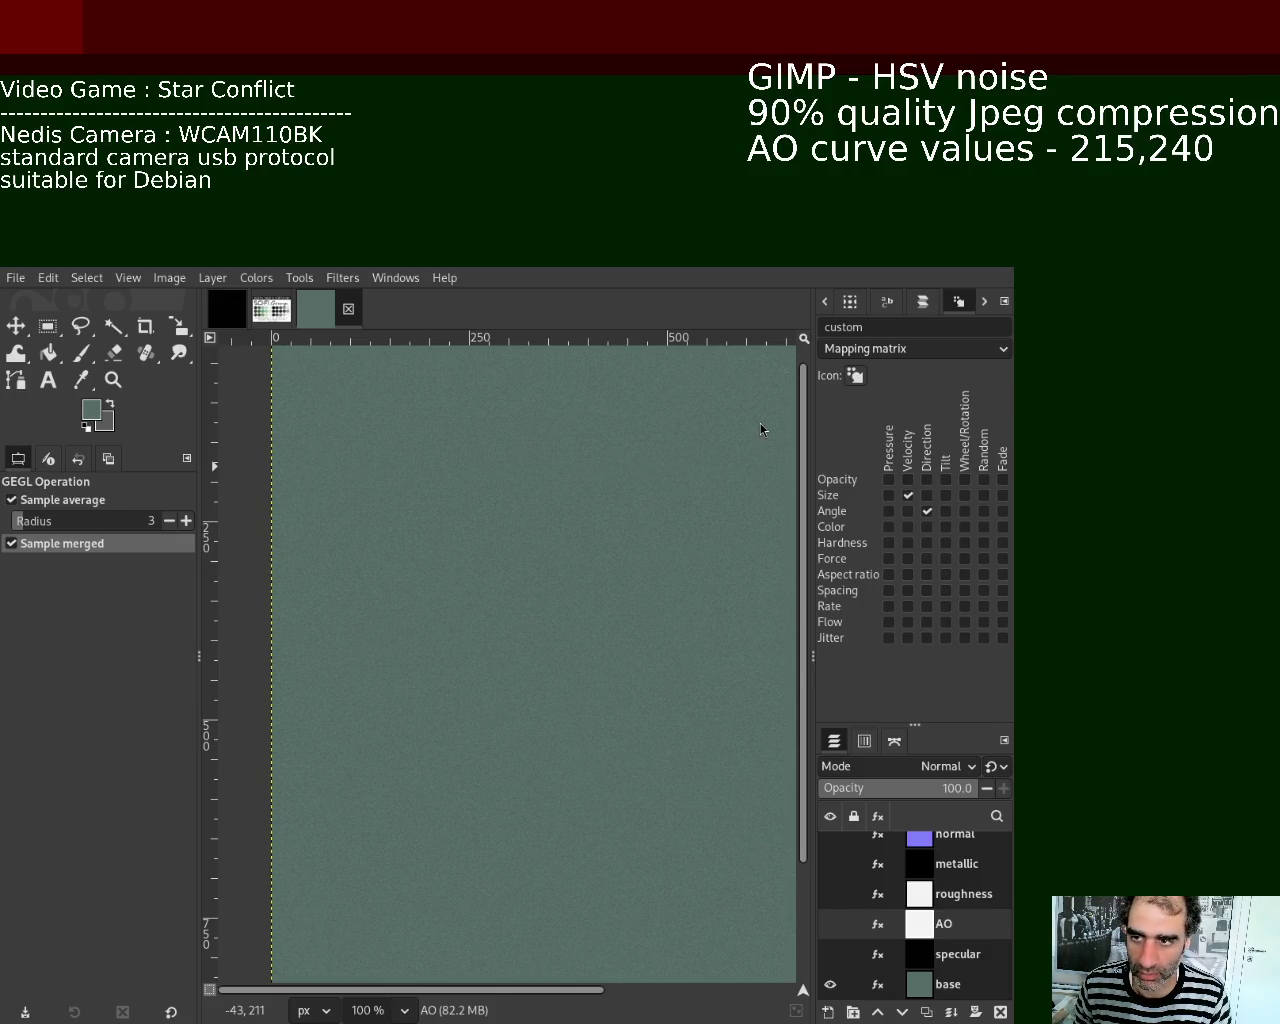
Step: Export the image as specular.jpg into the scifigrunge/2 folder
key(ctrl+e)
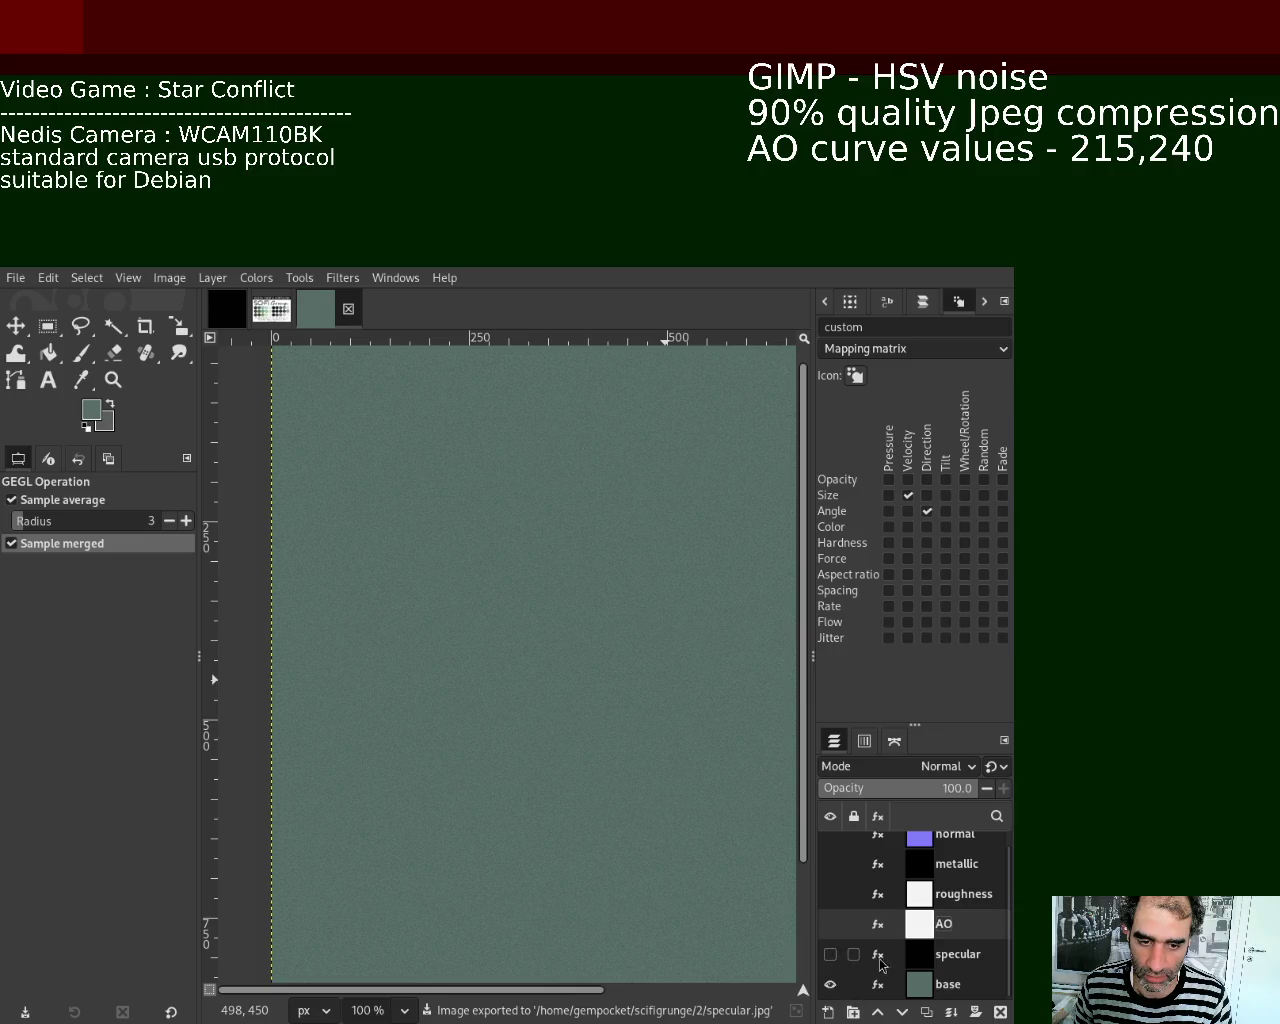
Step: Re-export specular.jpg from the specular layer, make base active, and switch to the palette image
click(830, 954)
click(929, 960)
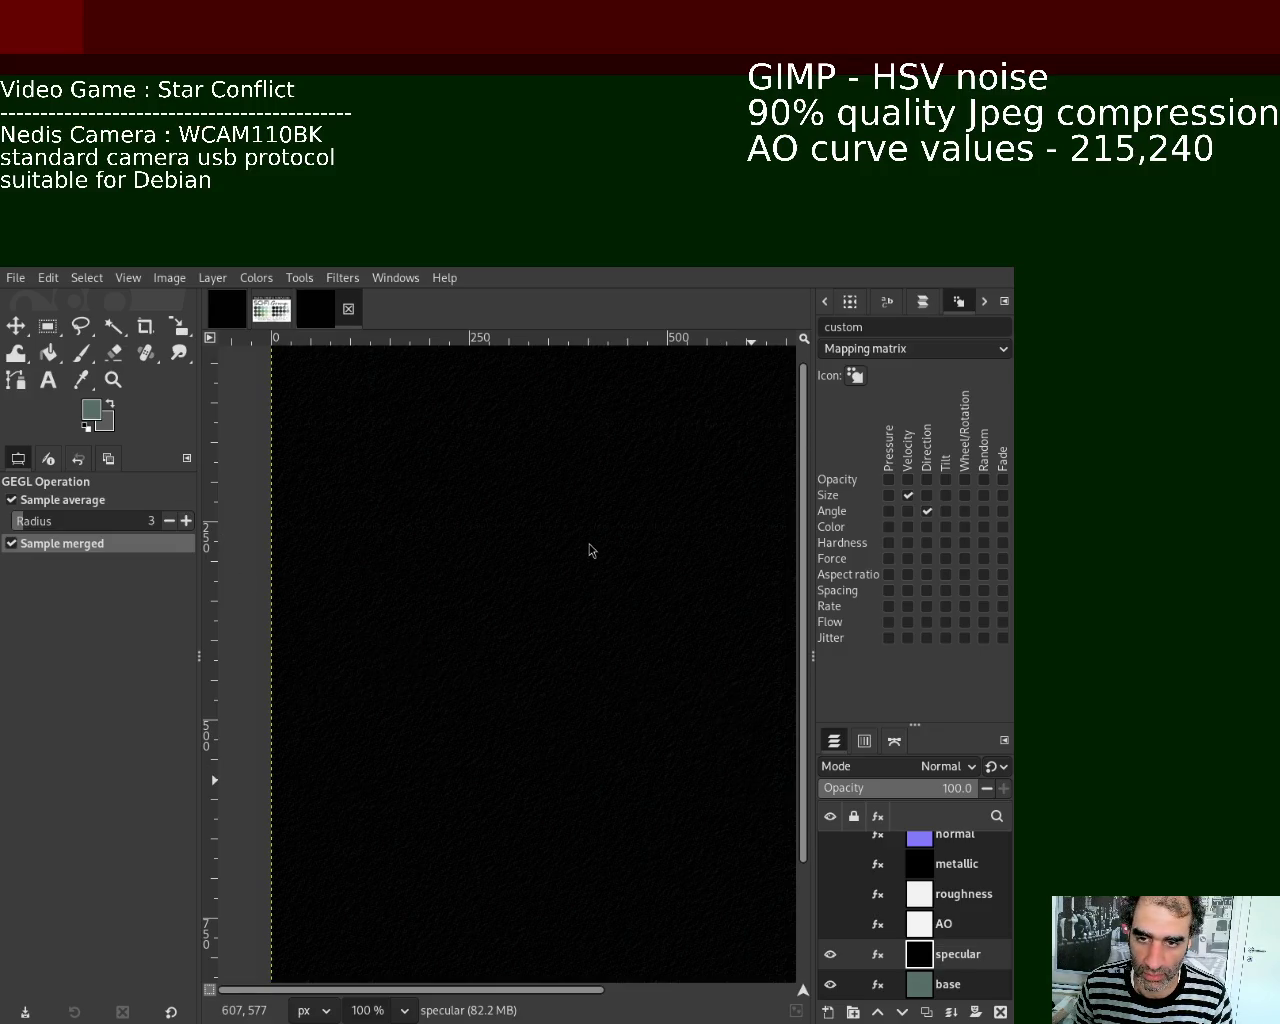
click(830, 954)
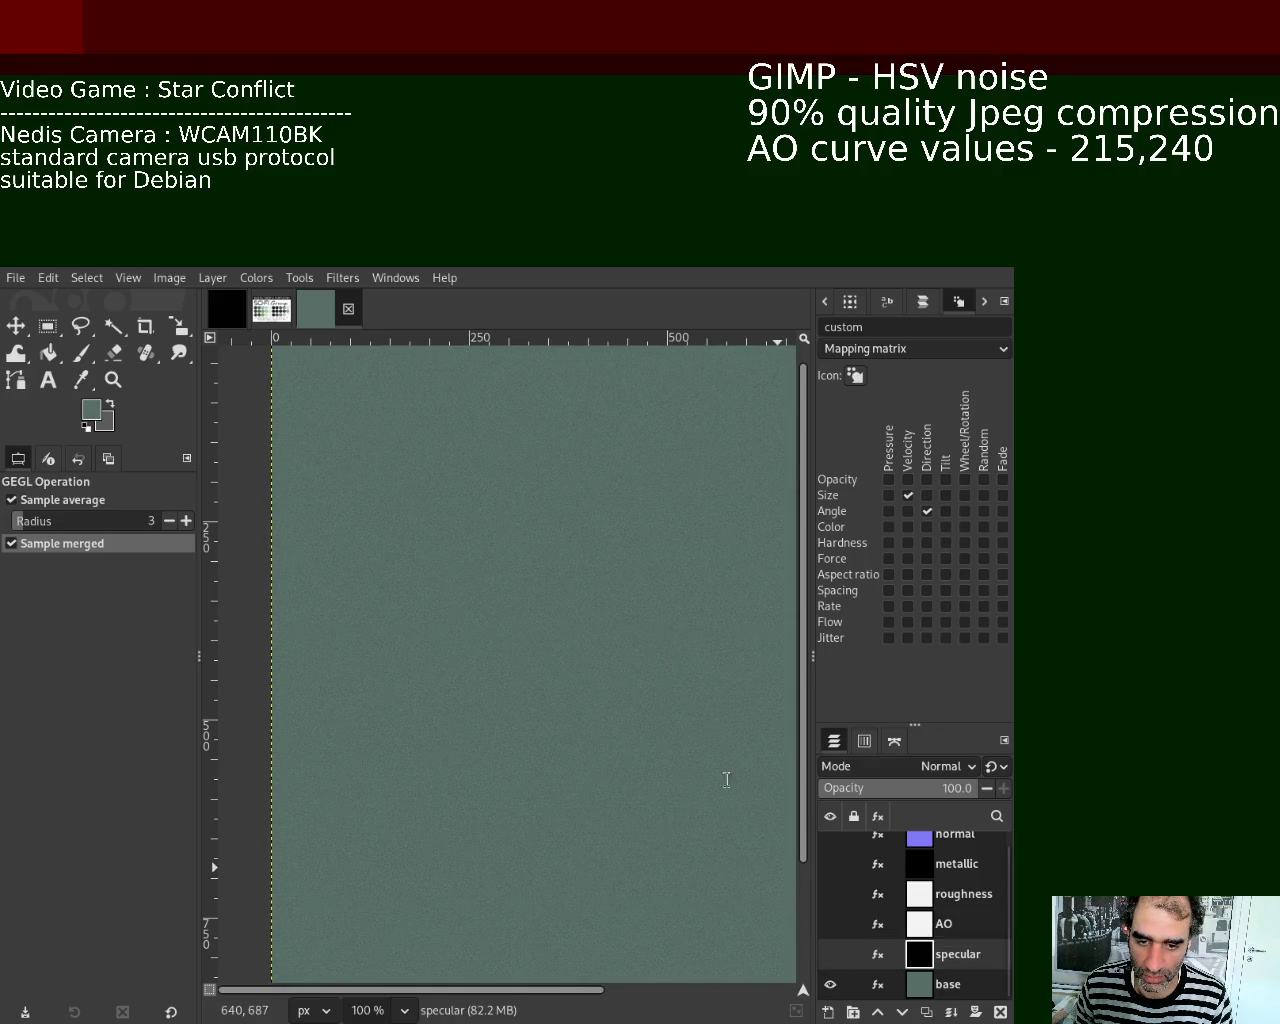
key(ctrl+e)
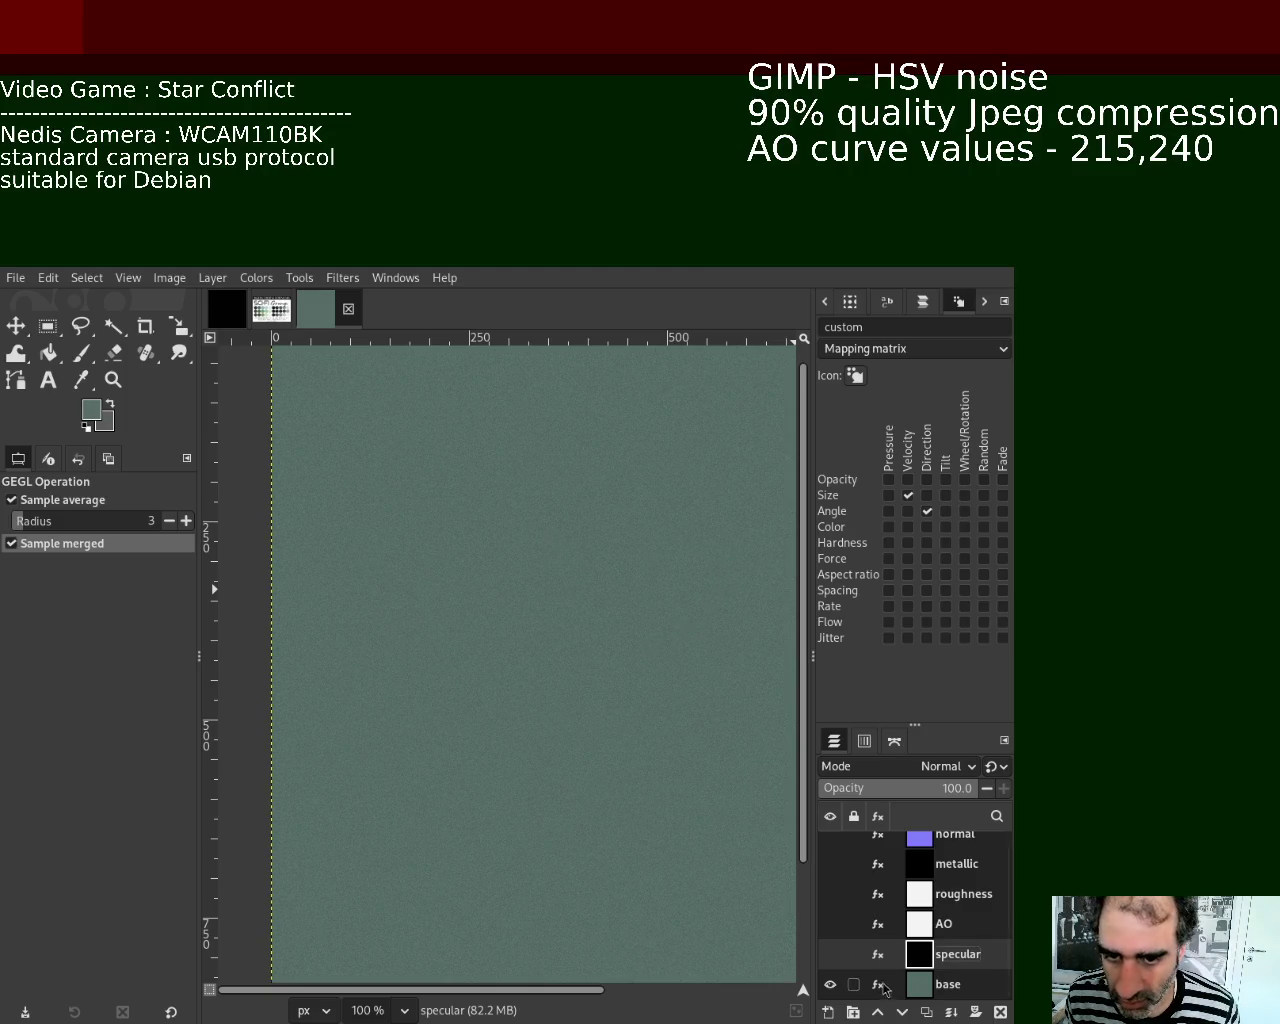
click(920, 988)
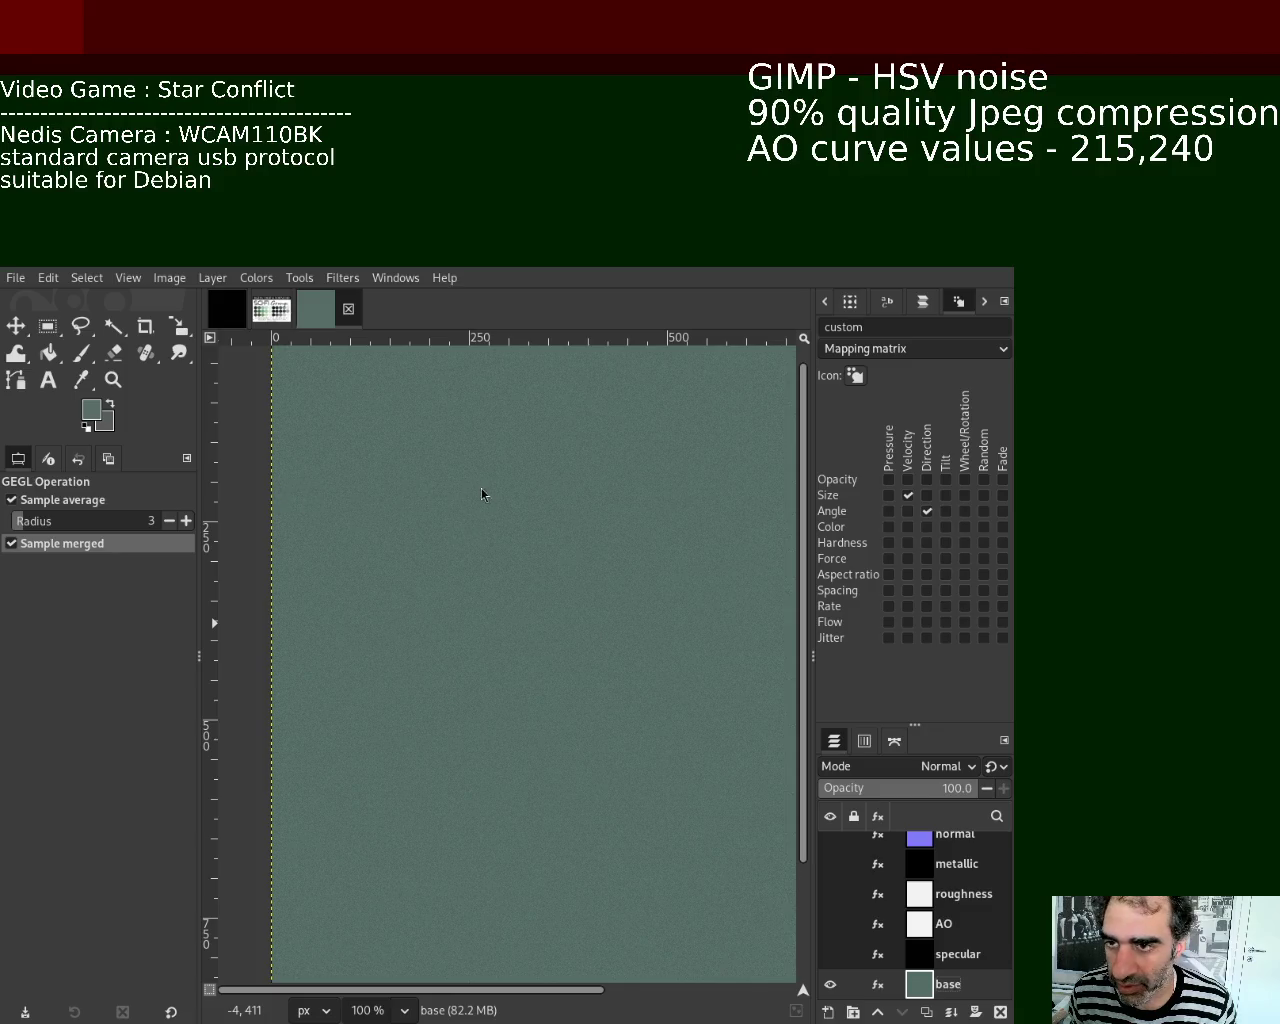
click(271, 310)
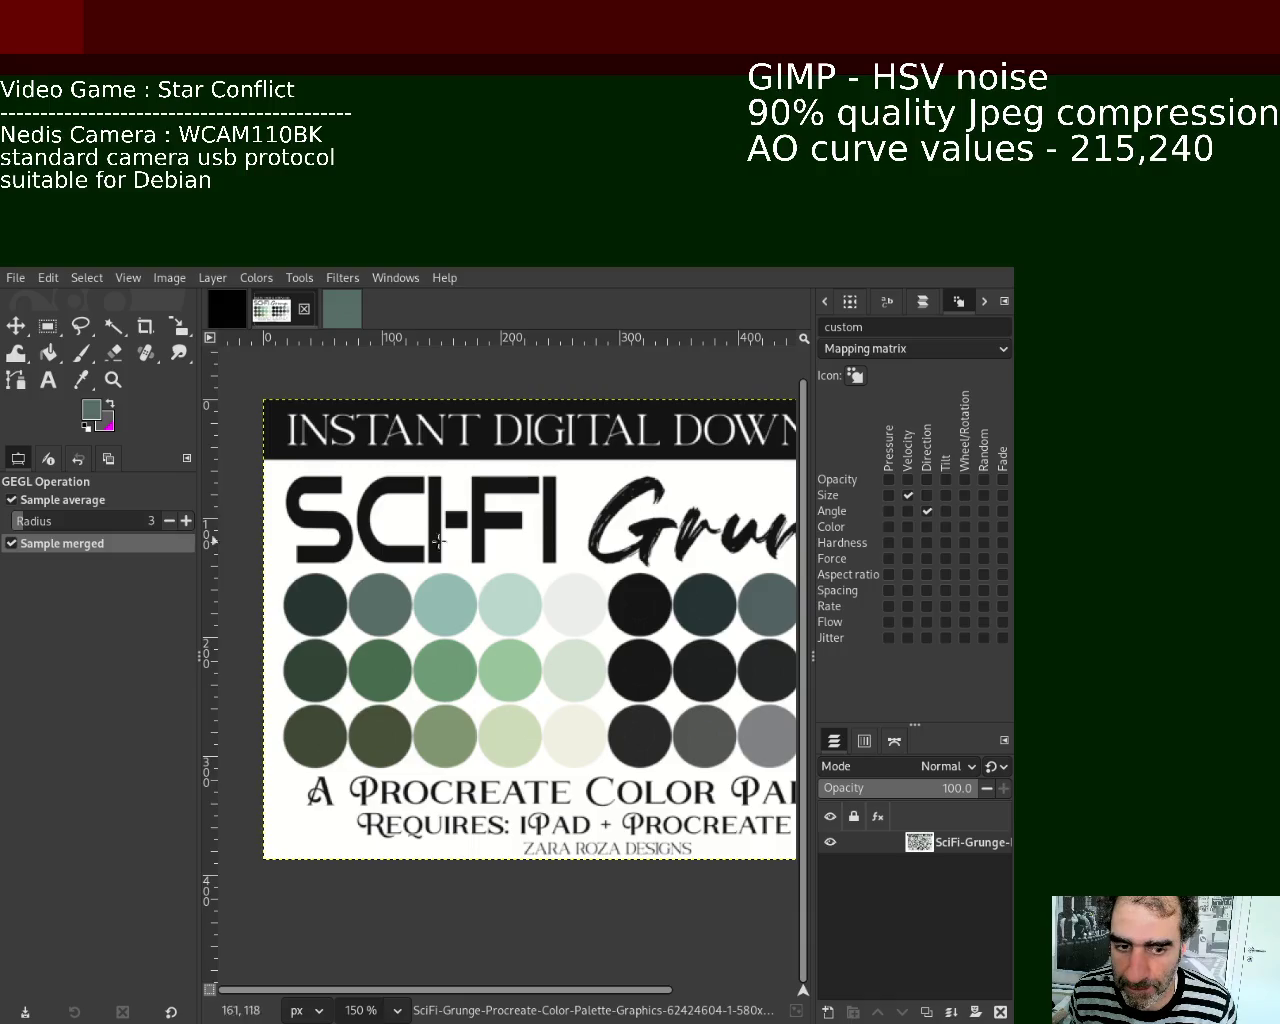
Step: Undo an accidental filter on the palette, set its view to 100%, then return to the texture image
key(ctrl+f)
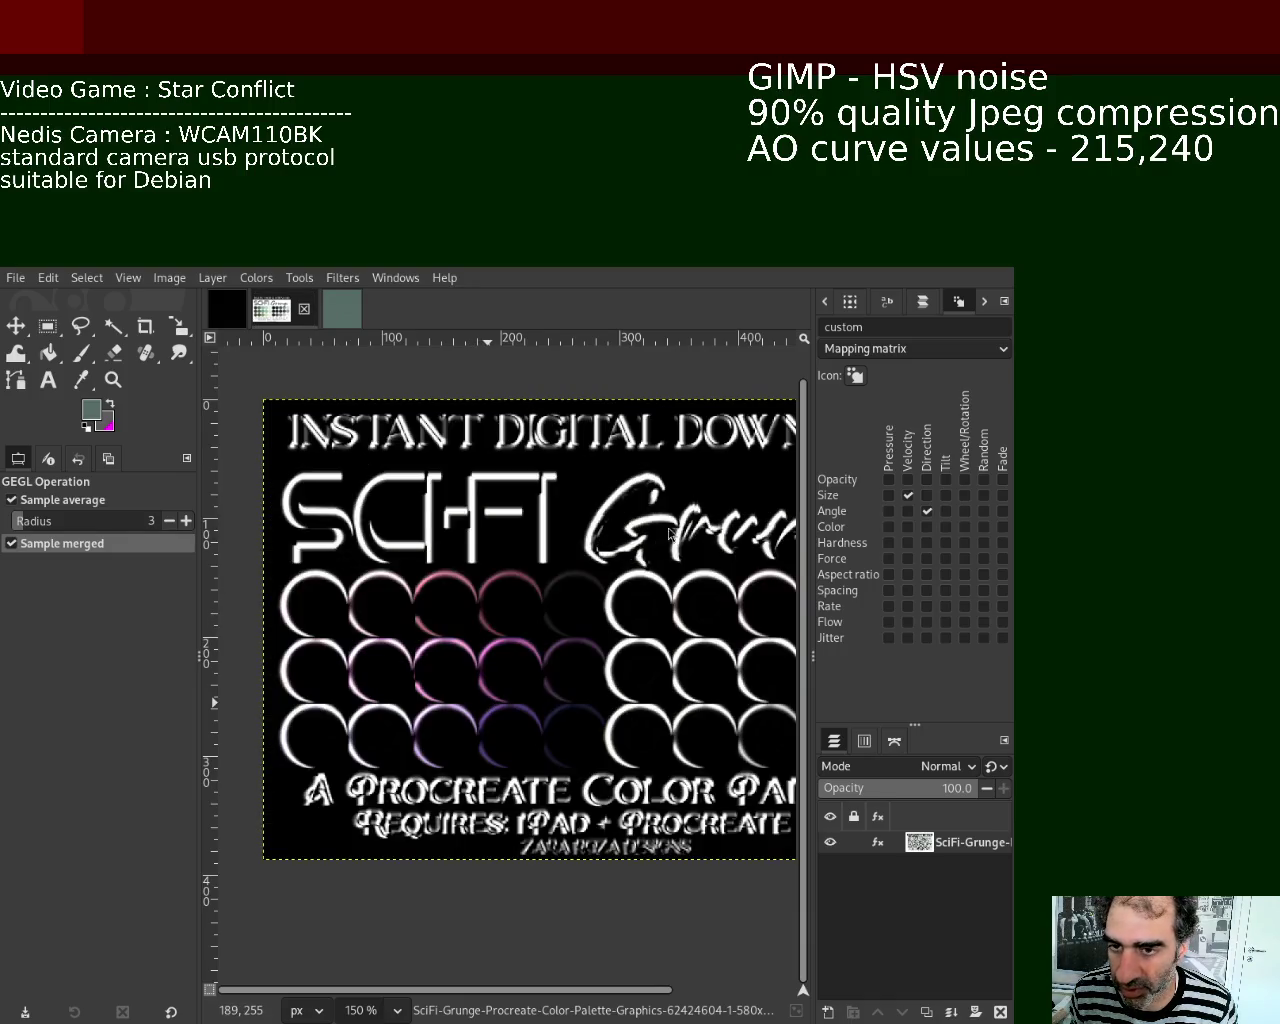
key(ctrl+z)
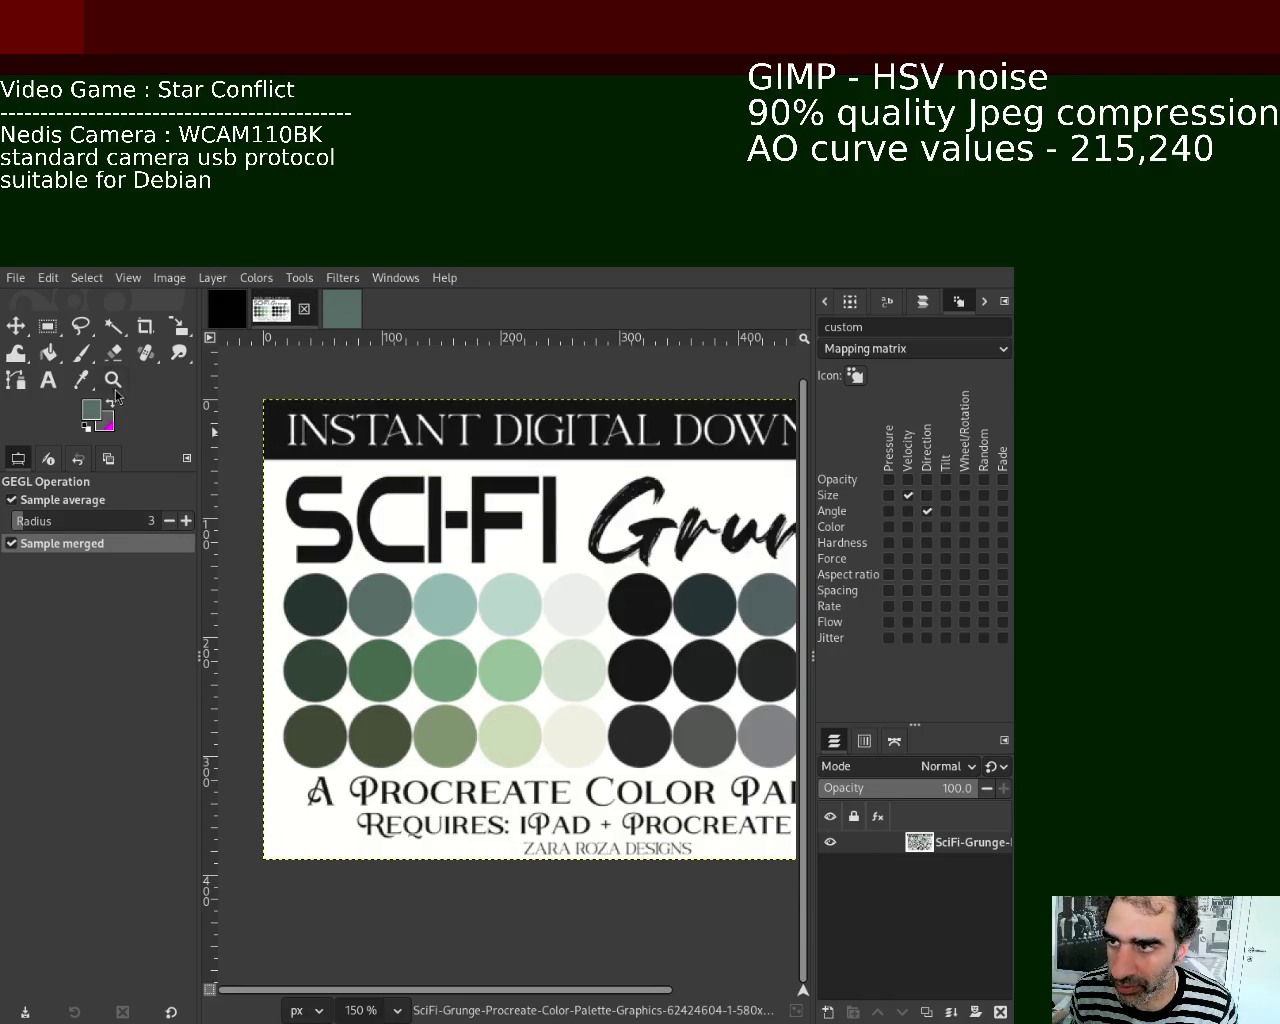
click(113, 379)
double_click(410, 590)
ctrl+click(466, 586)
ctrl+click(471, 586)
click(463, 601)
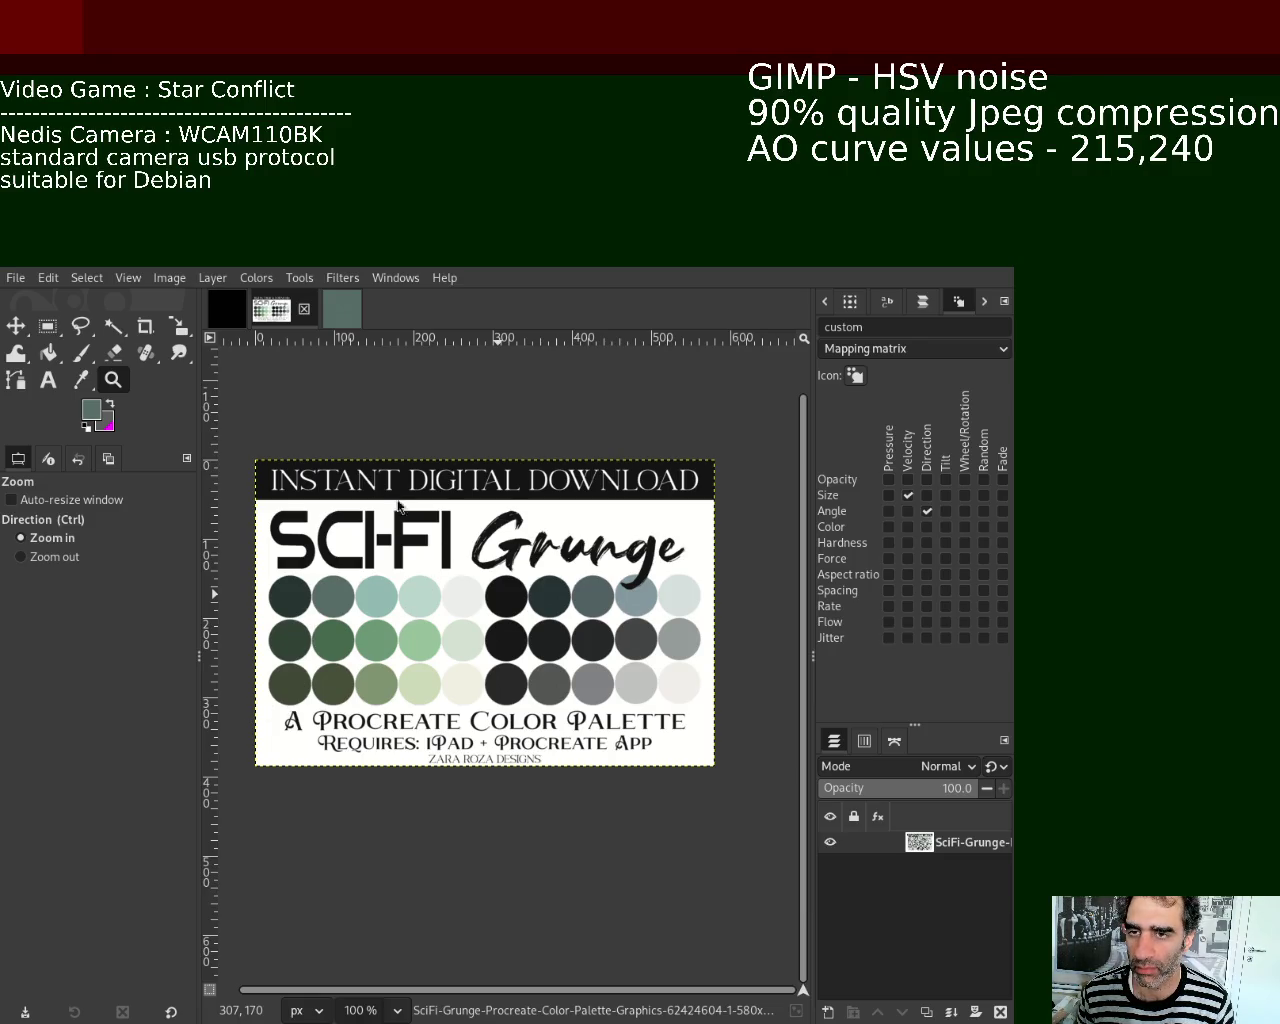
click(342, 308)
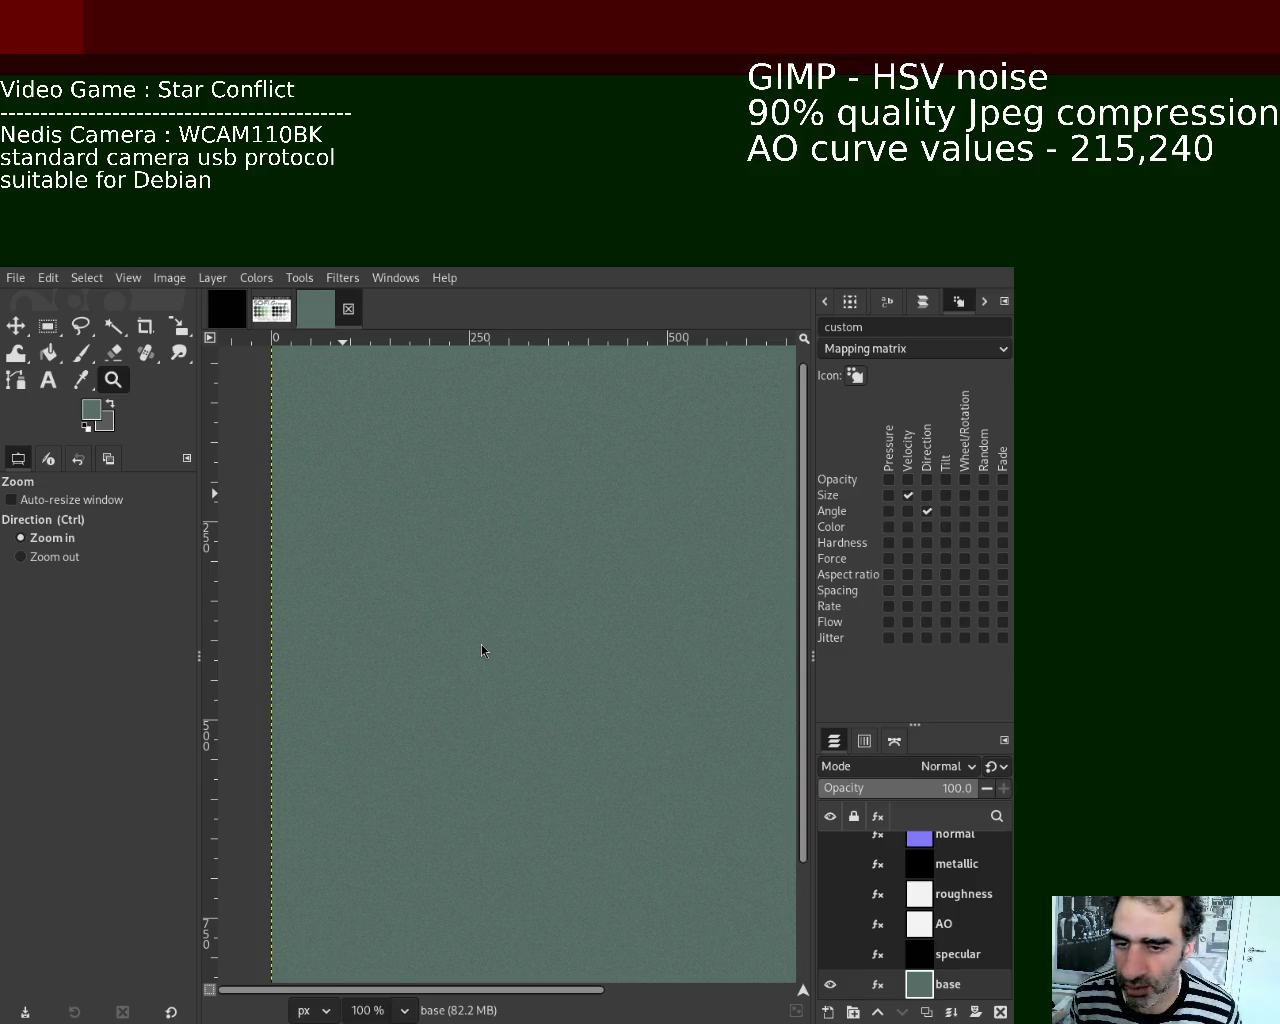
mouse_move(1009, 870)
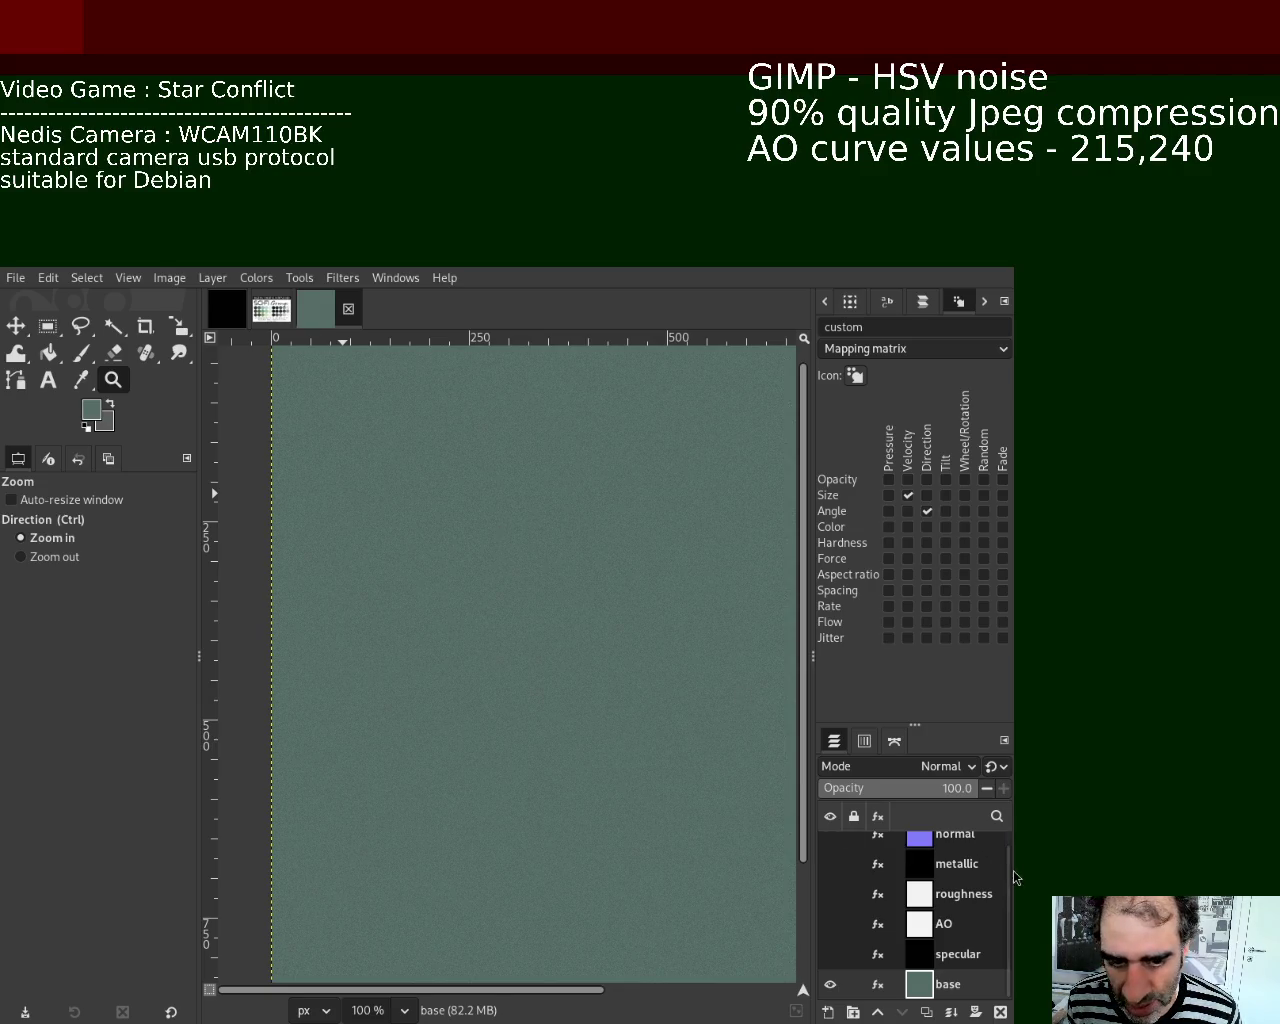
Step: Bring up the SciFi Grunge colour palette image to review its colours
scroll(1012, 875, up, 1)
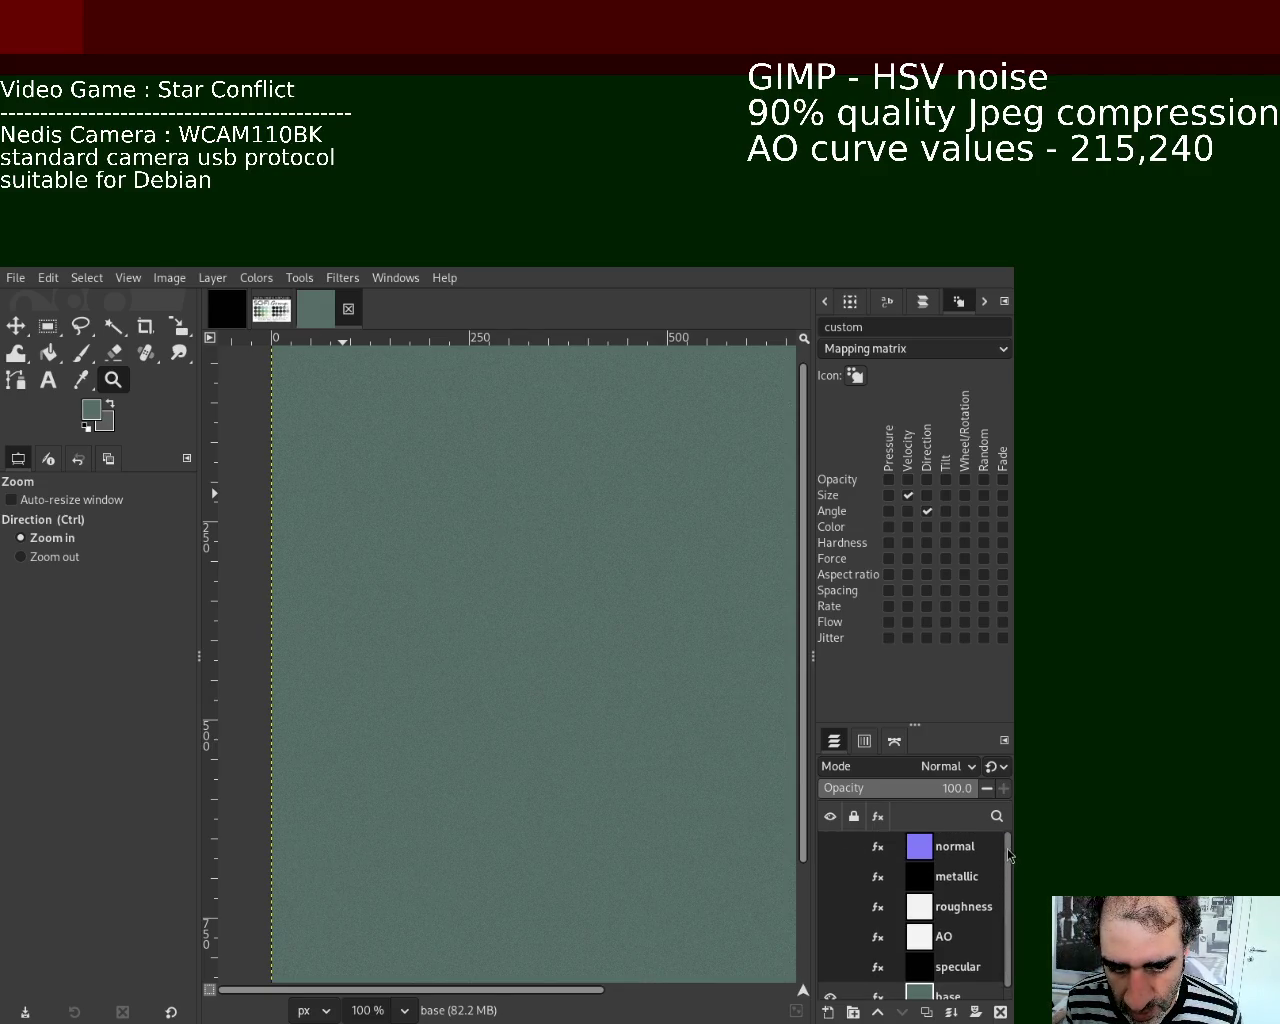
scroll(1010, 860, down, 1)
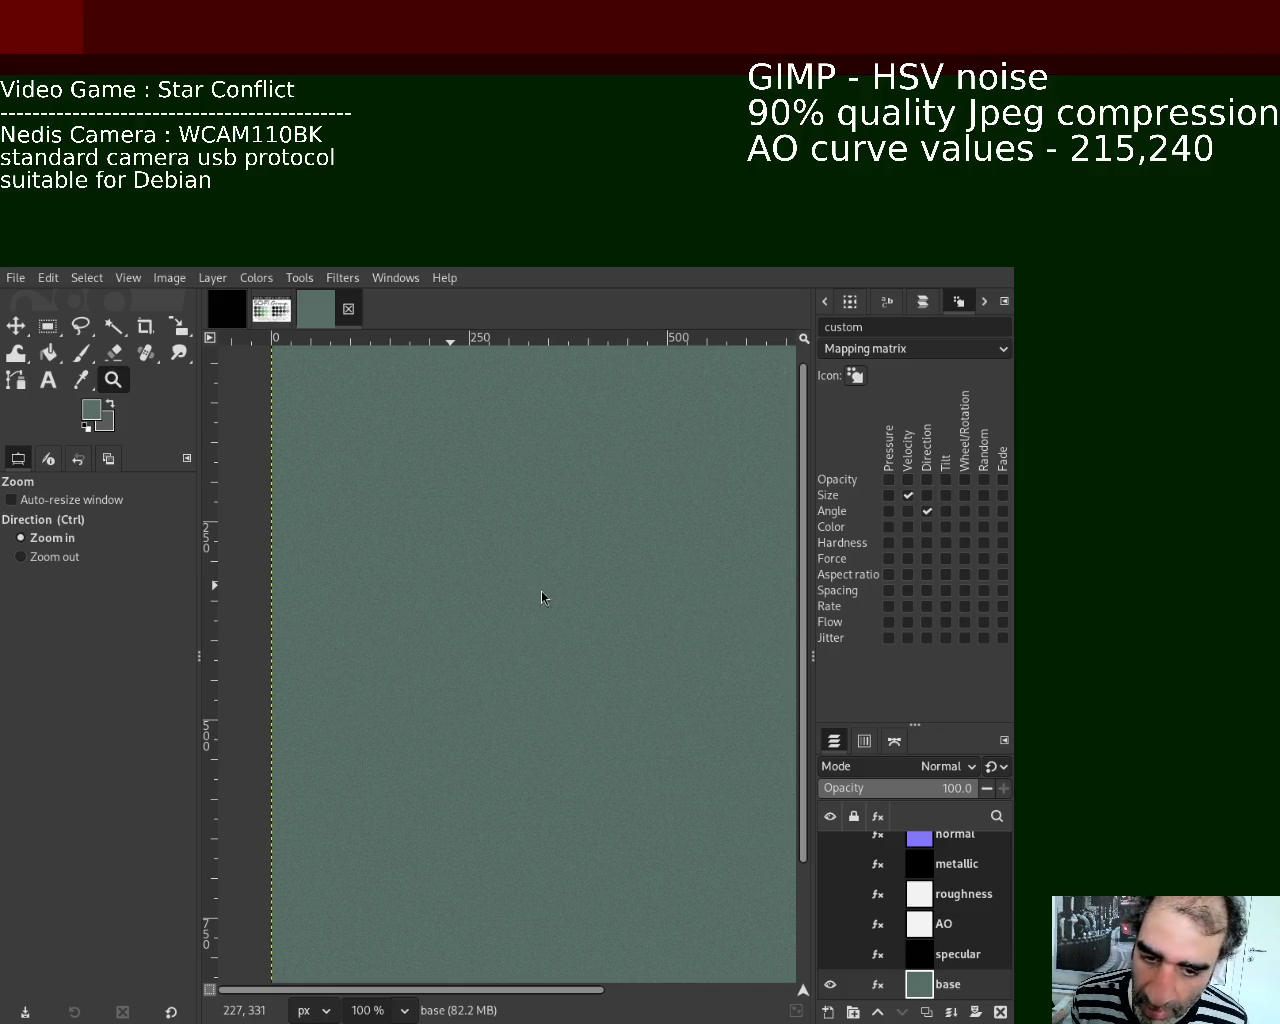
click(271, 310)
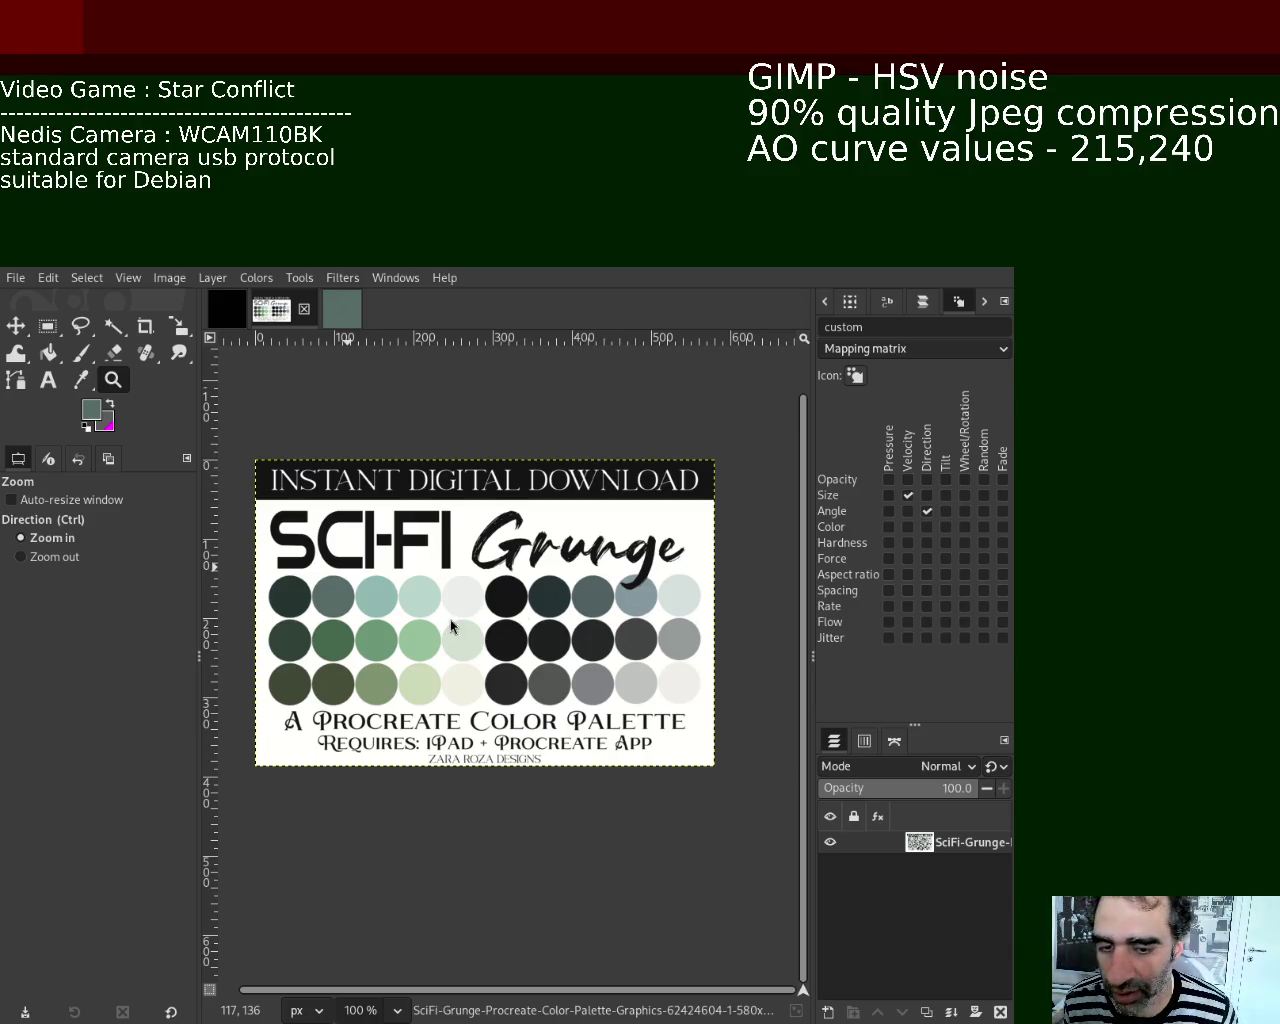
Step: Return to the layered green texture image with its six map layers
click(347, 302)
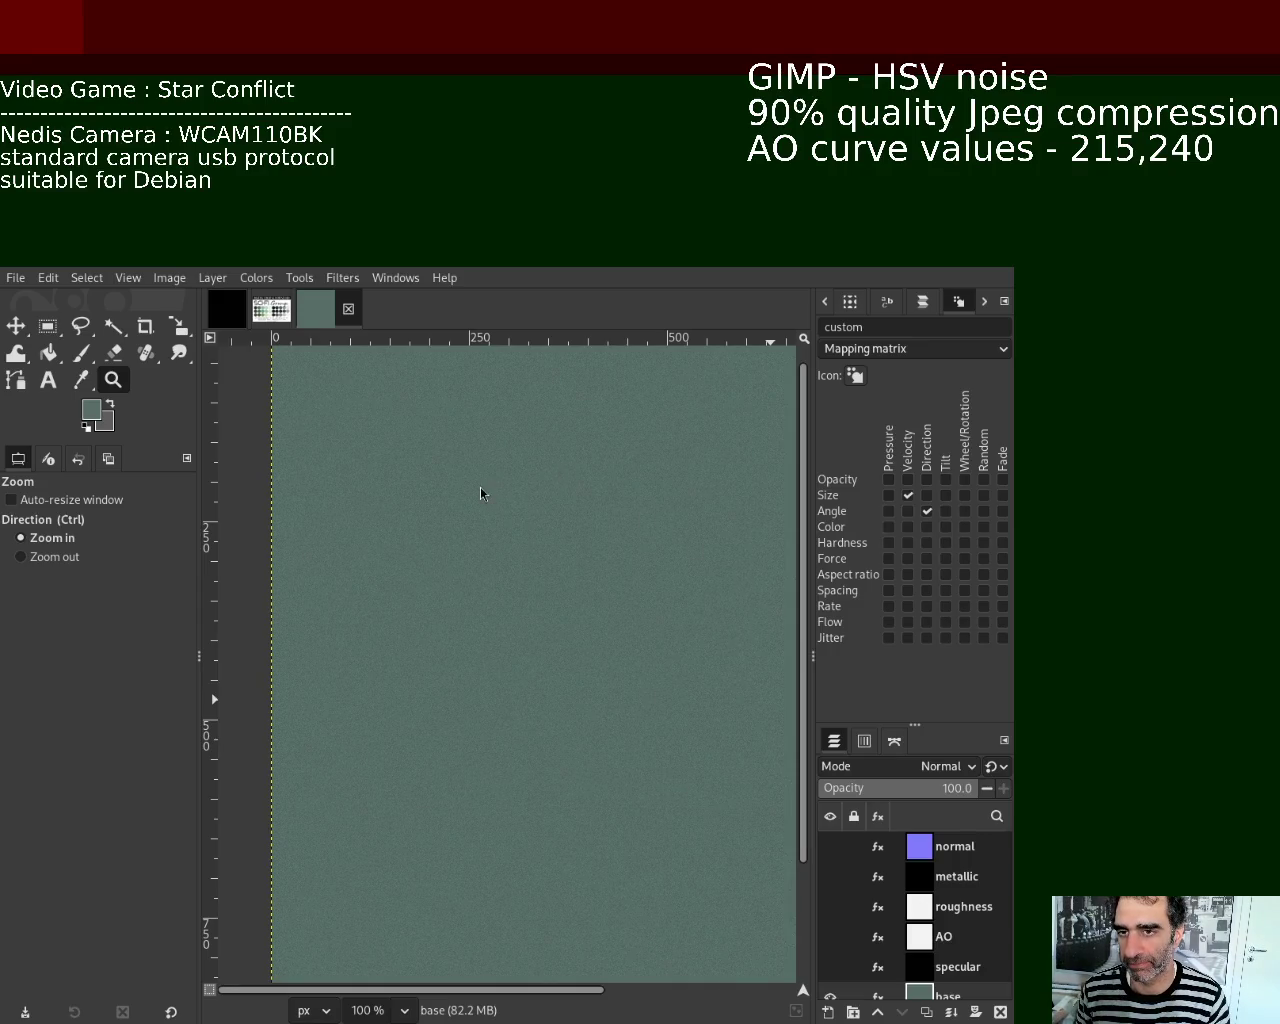
Step: Bring the SciFi Grunge colour palette image back into view
click(258, 301)
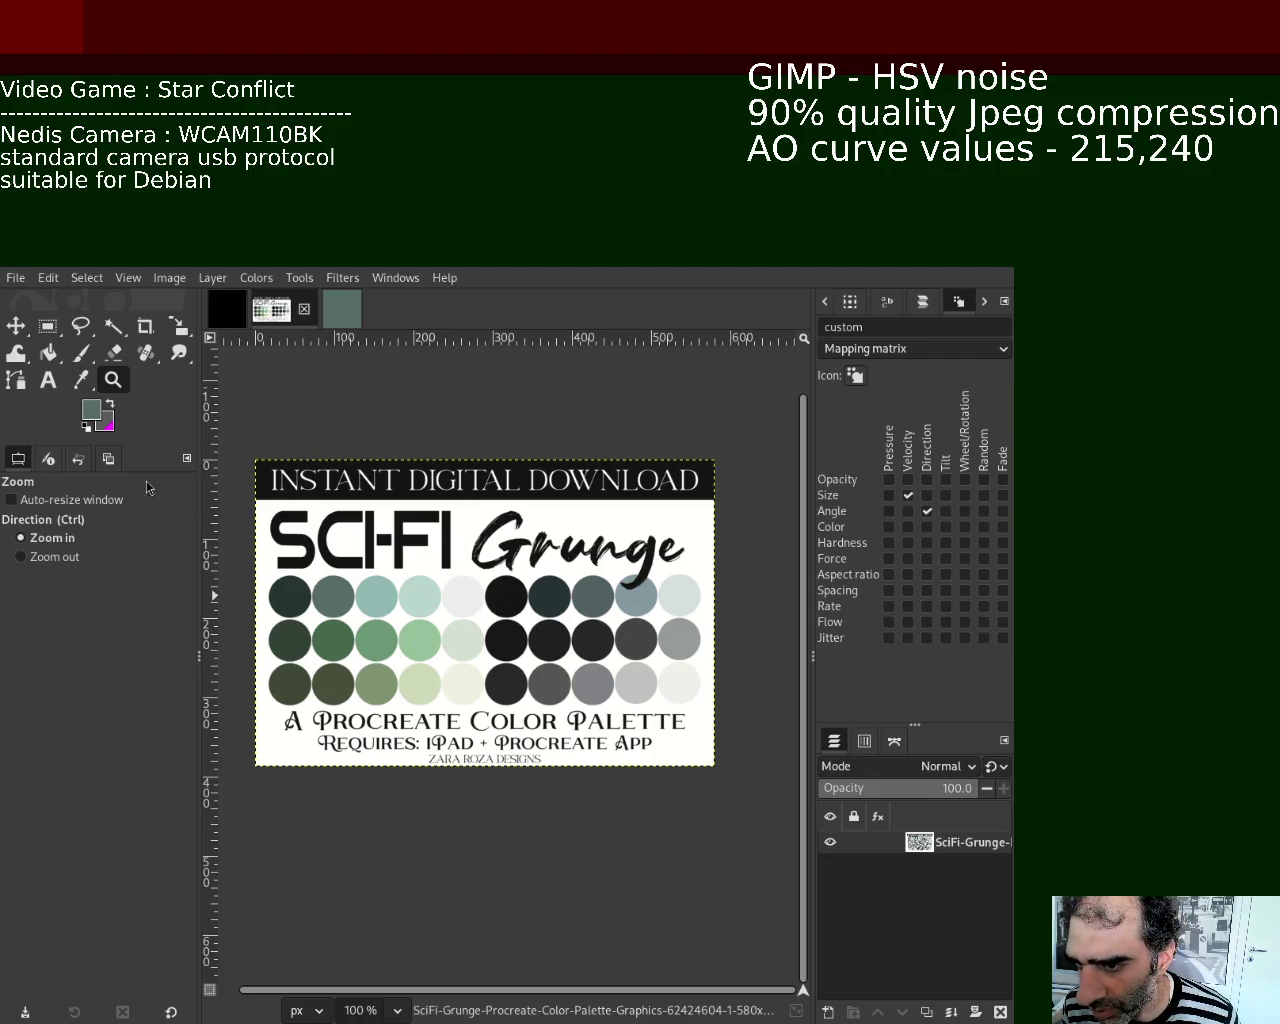
ctrl+scroll(300, 700, down, 1)
ctrl+scroll(300, 700, up, 1)
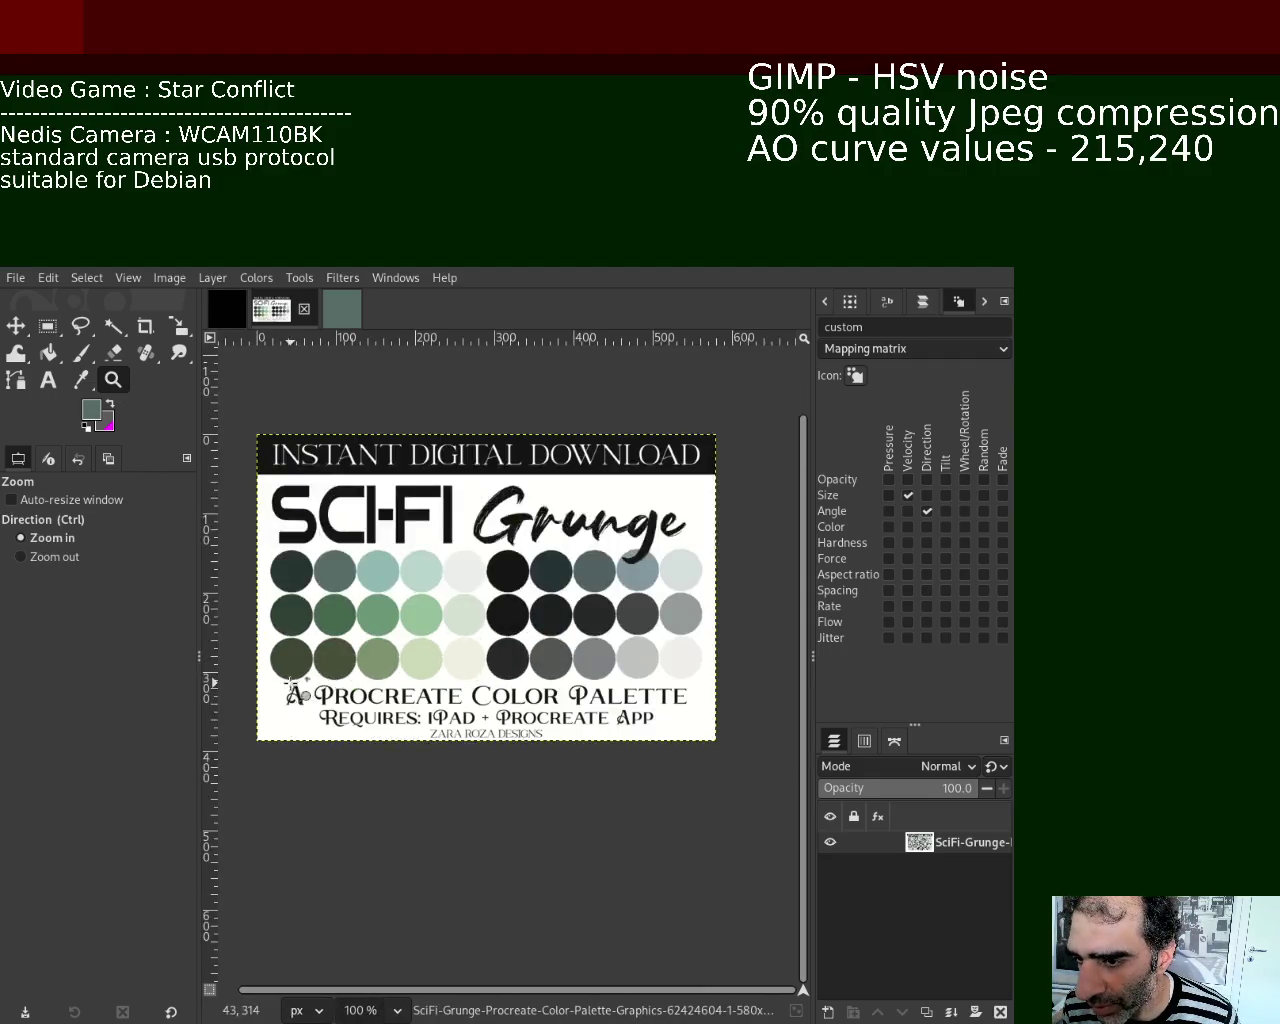
ctrl+scroll(295, 695, up, 4)
click(290, 683)
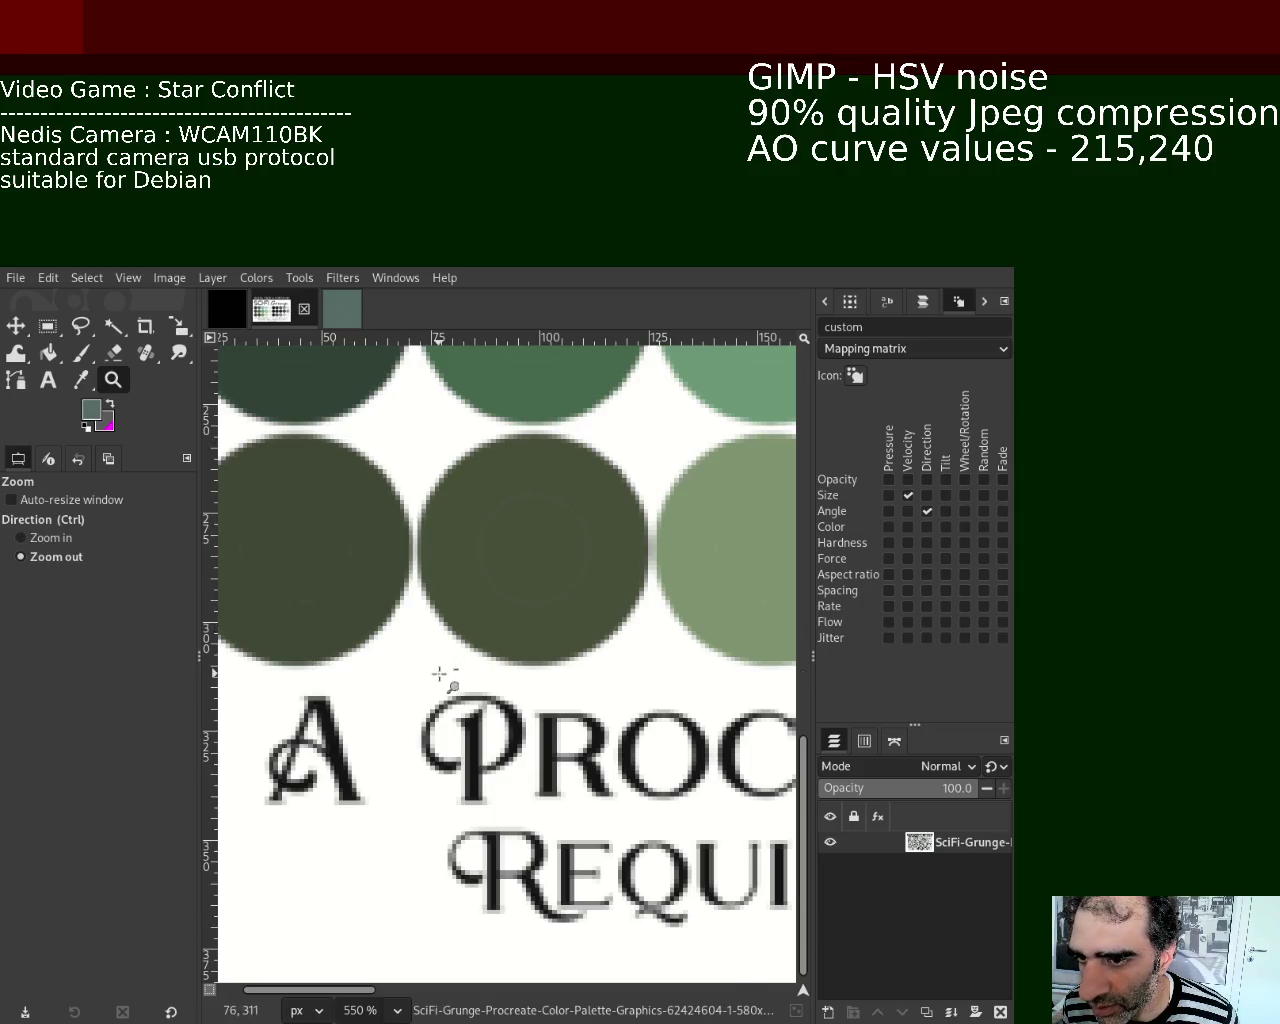
ctrl+scroll(443, 677, down, 4)
ctrl+scroll(440, 677, down, 1)
ctrl+scroll(391, 663, up, 1)
ctrl+scroll(400, 650, down, 2)
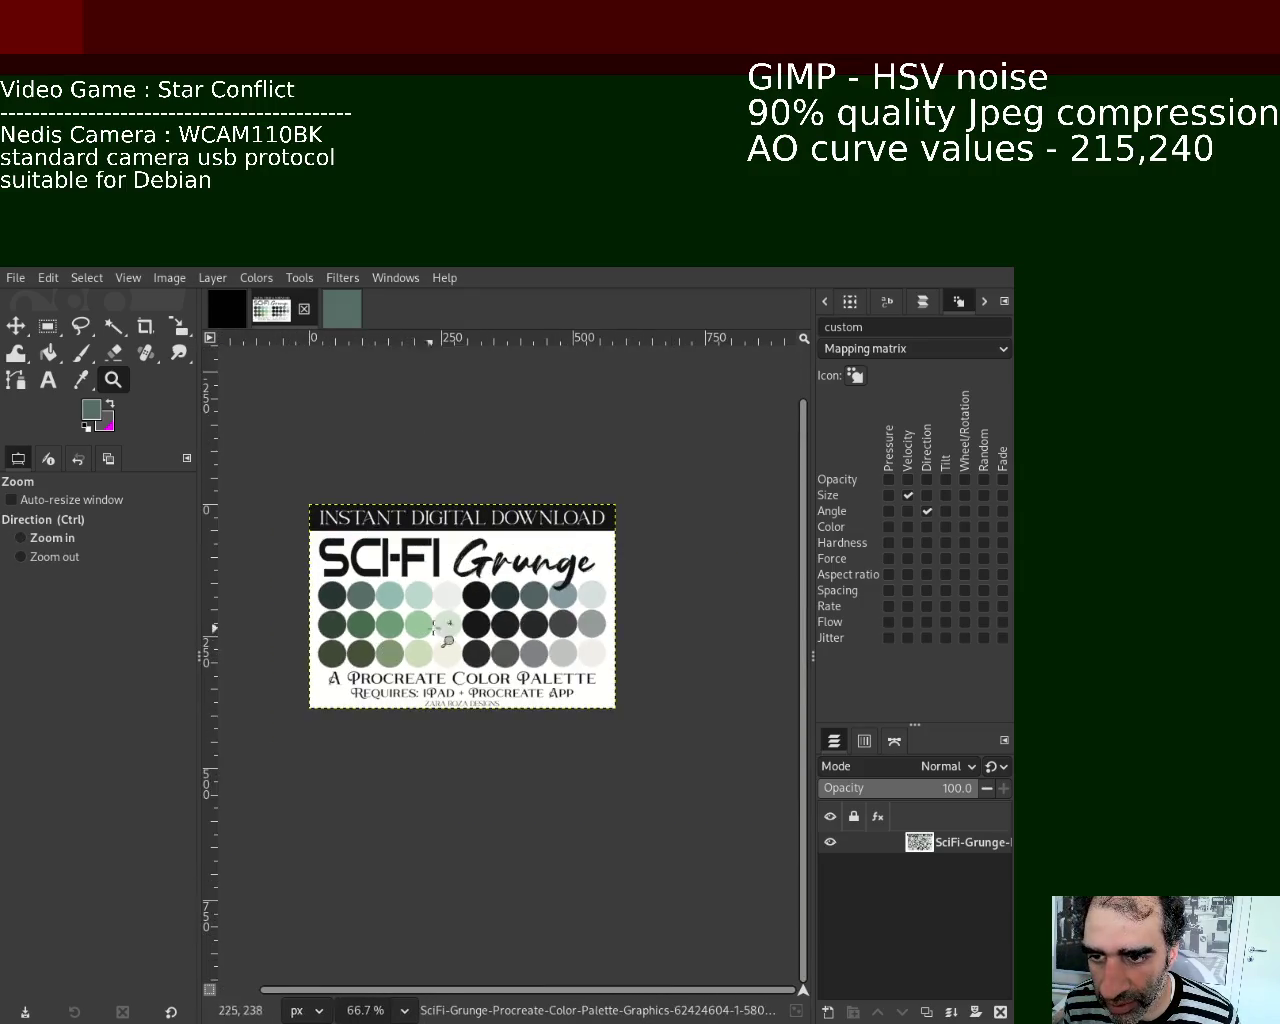
ctrl+scroll(446, 622, up, 1)
ctrl+scroll(446, 622, up, 1)
ctrl+scroll(450, 632, down, 1)
ctrl+scroll(425, 639, up, 1)
ctrl+scroll(415, 637, down, 1)
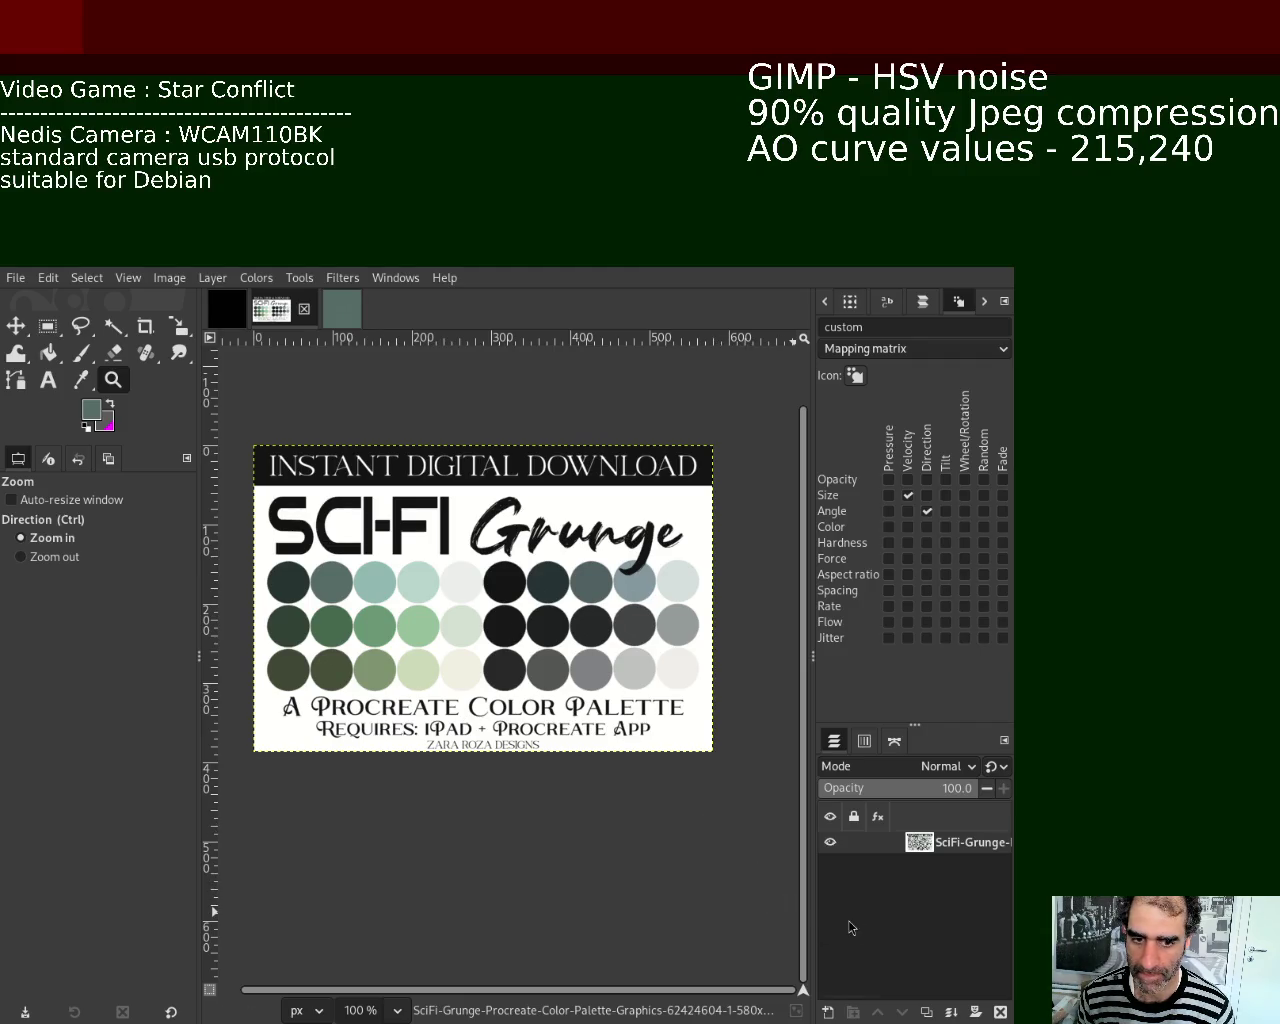
Step: Return to the texture image, save it as 2.xcf, and export base.jpg
click(342, 309)
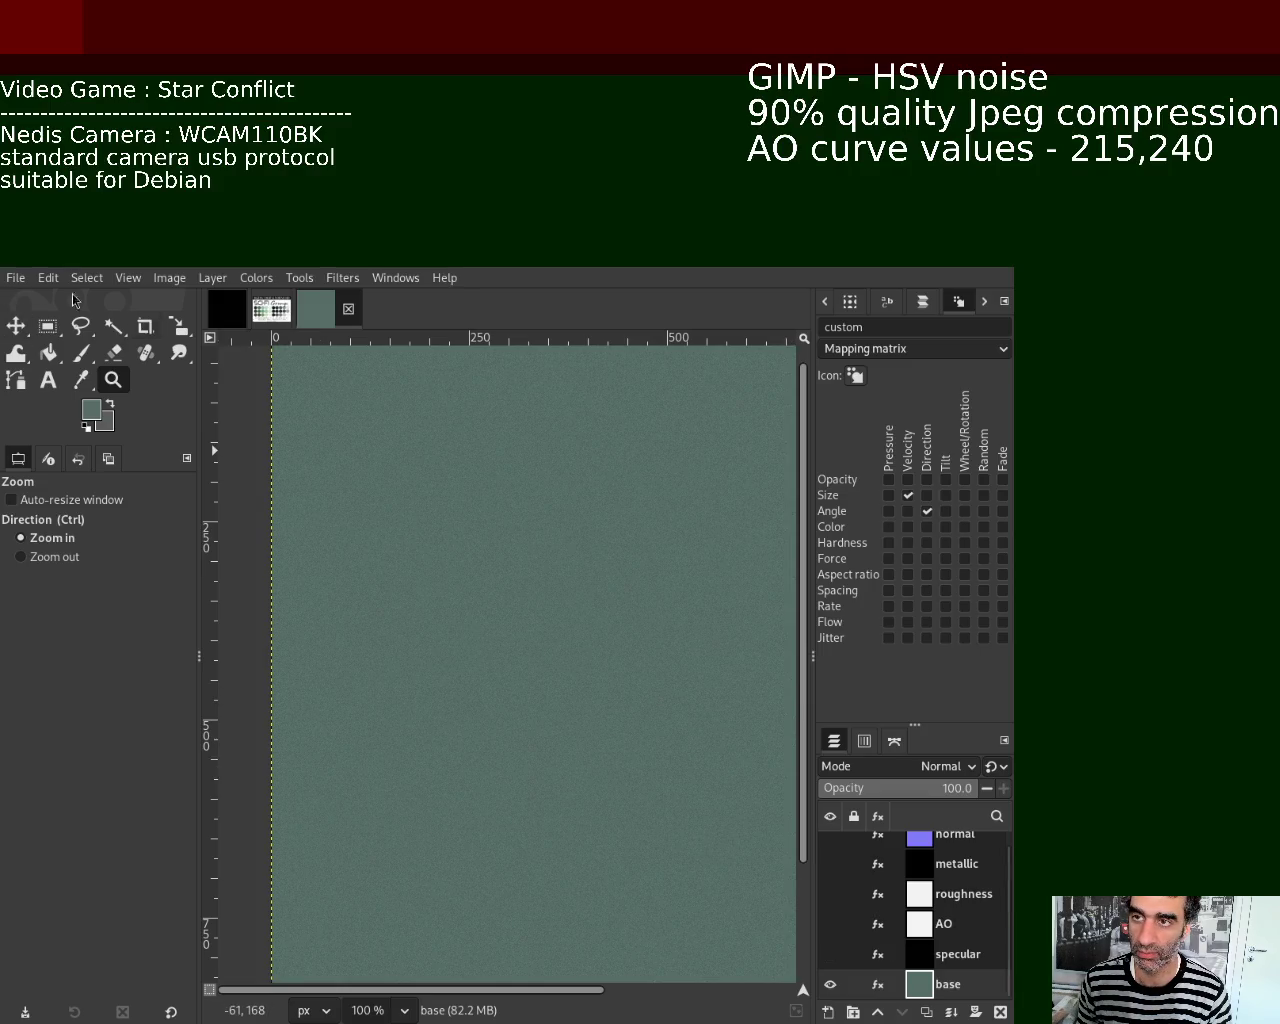
key(ctrl+s)
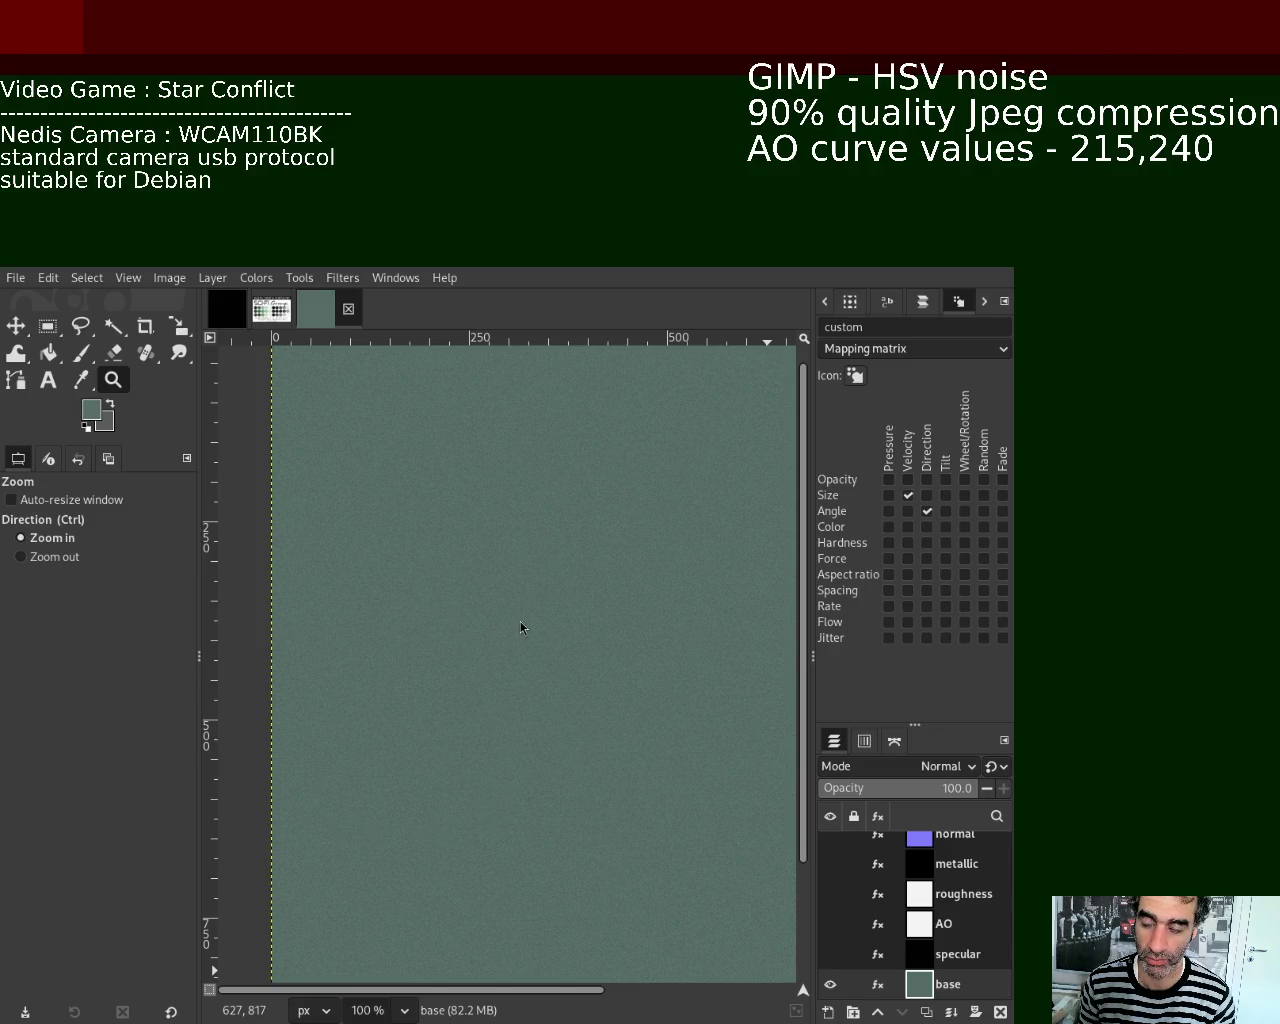
key(ctrl+e)
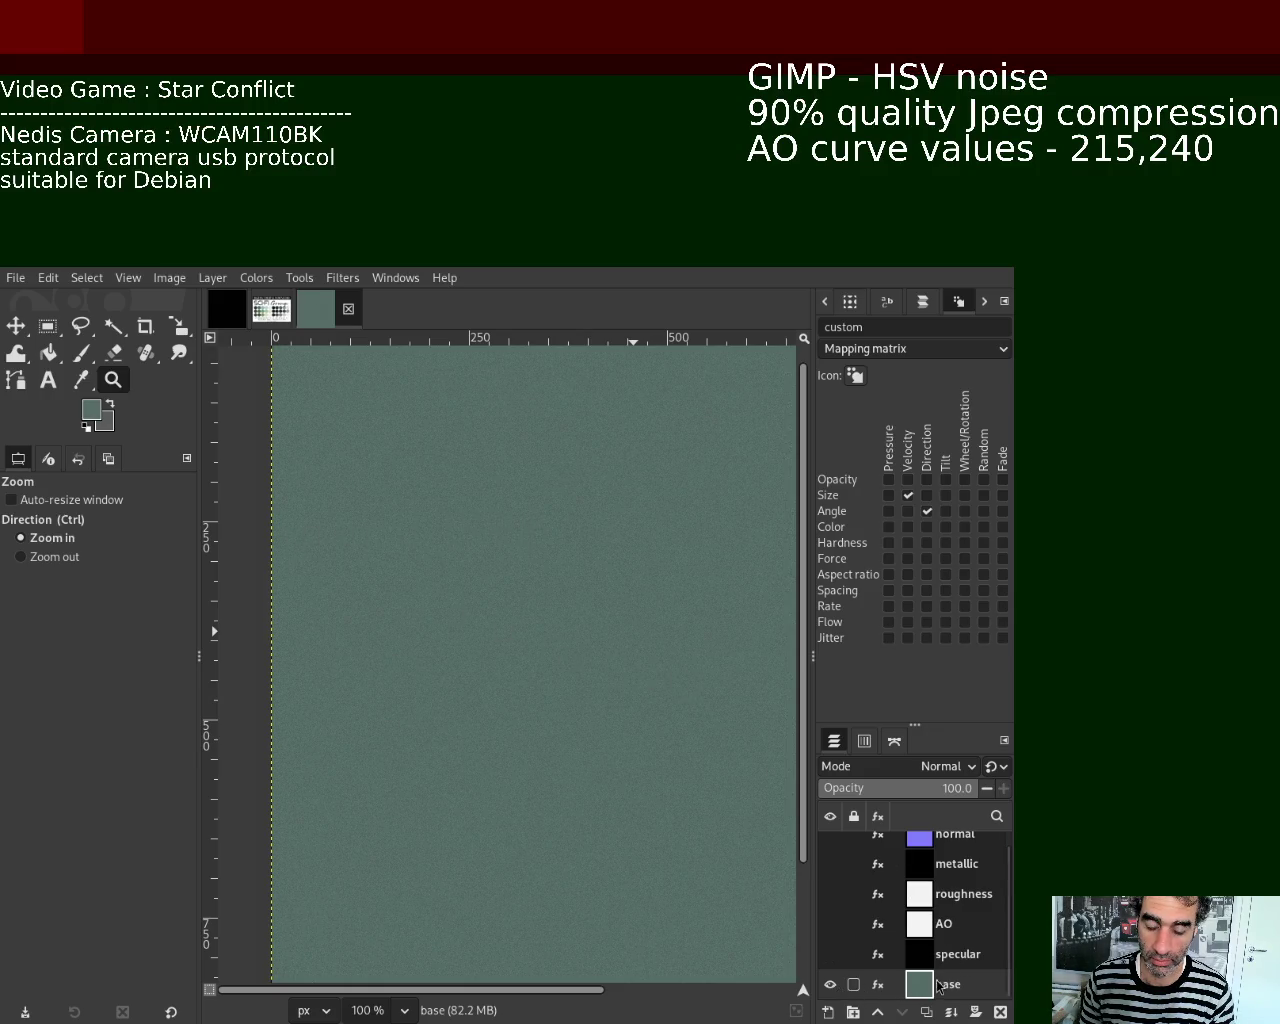
Step: Show the specular, AO, roughness, metallic and normal layers, then view the palette image
click(830, 954)
click(830, 924)
click(830, 894)
click(830, 864)
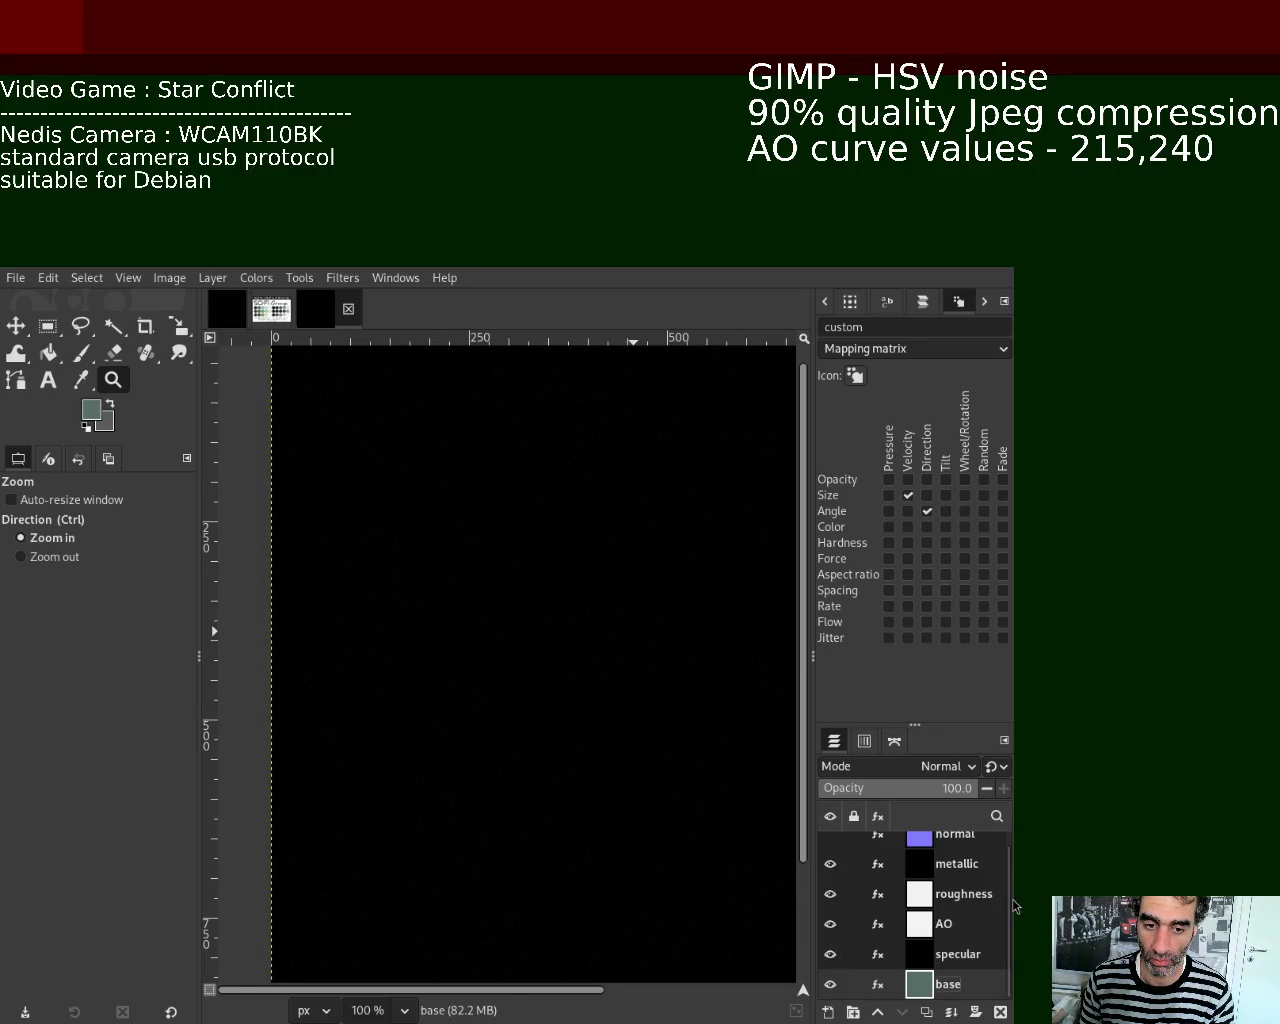
scroll(1010, 905, up, 1)
click(830, 846)
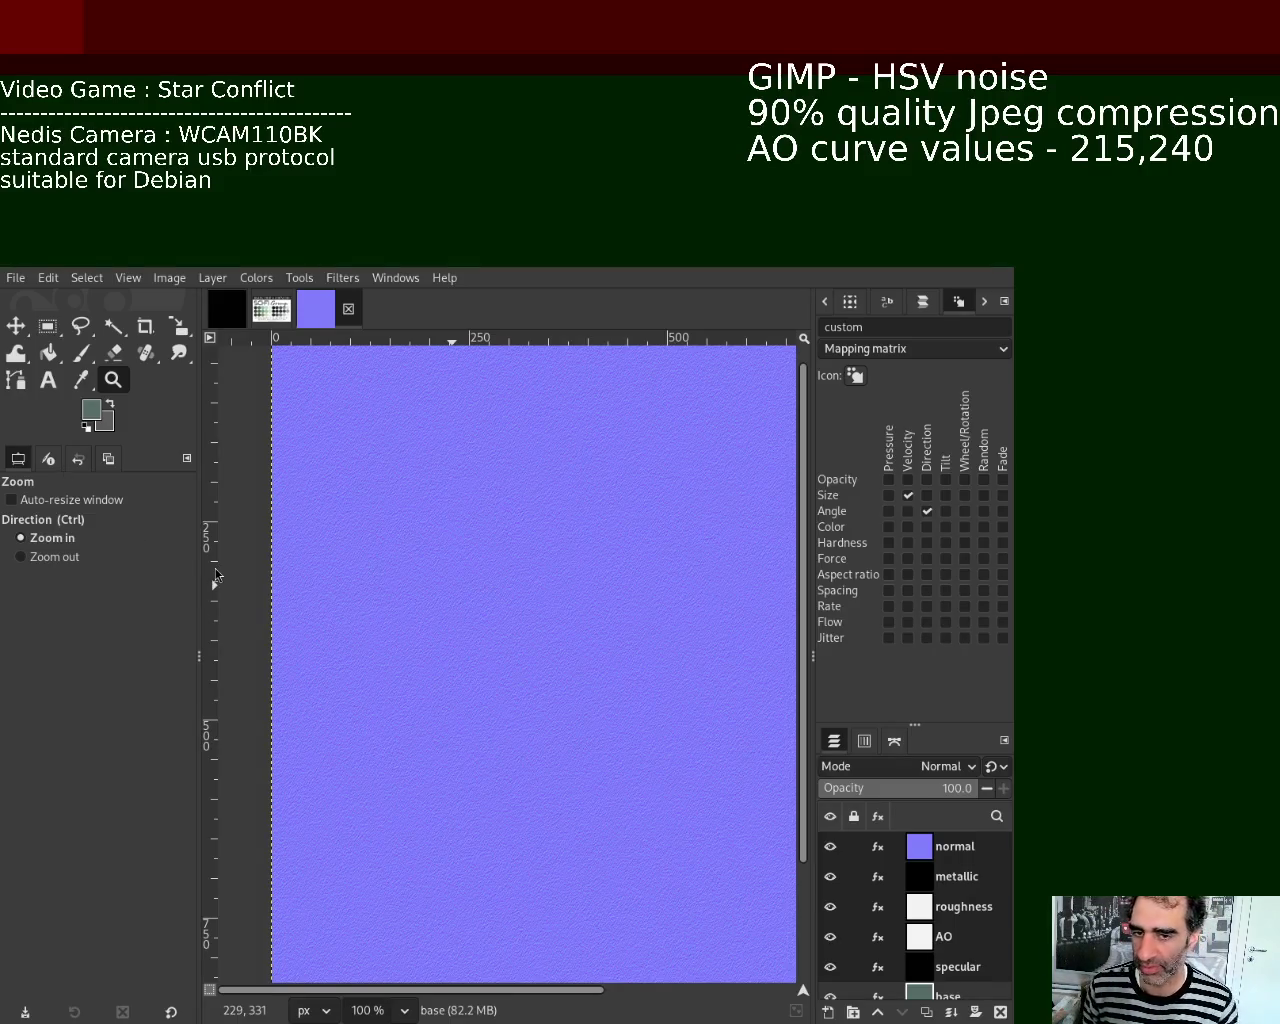
click(278, 320)
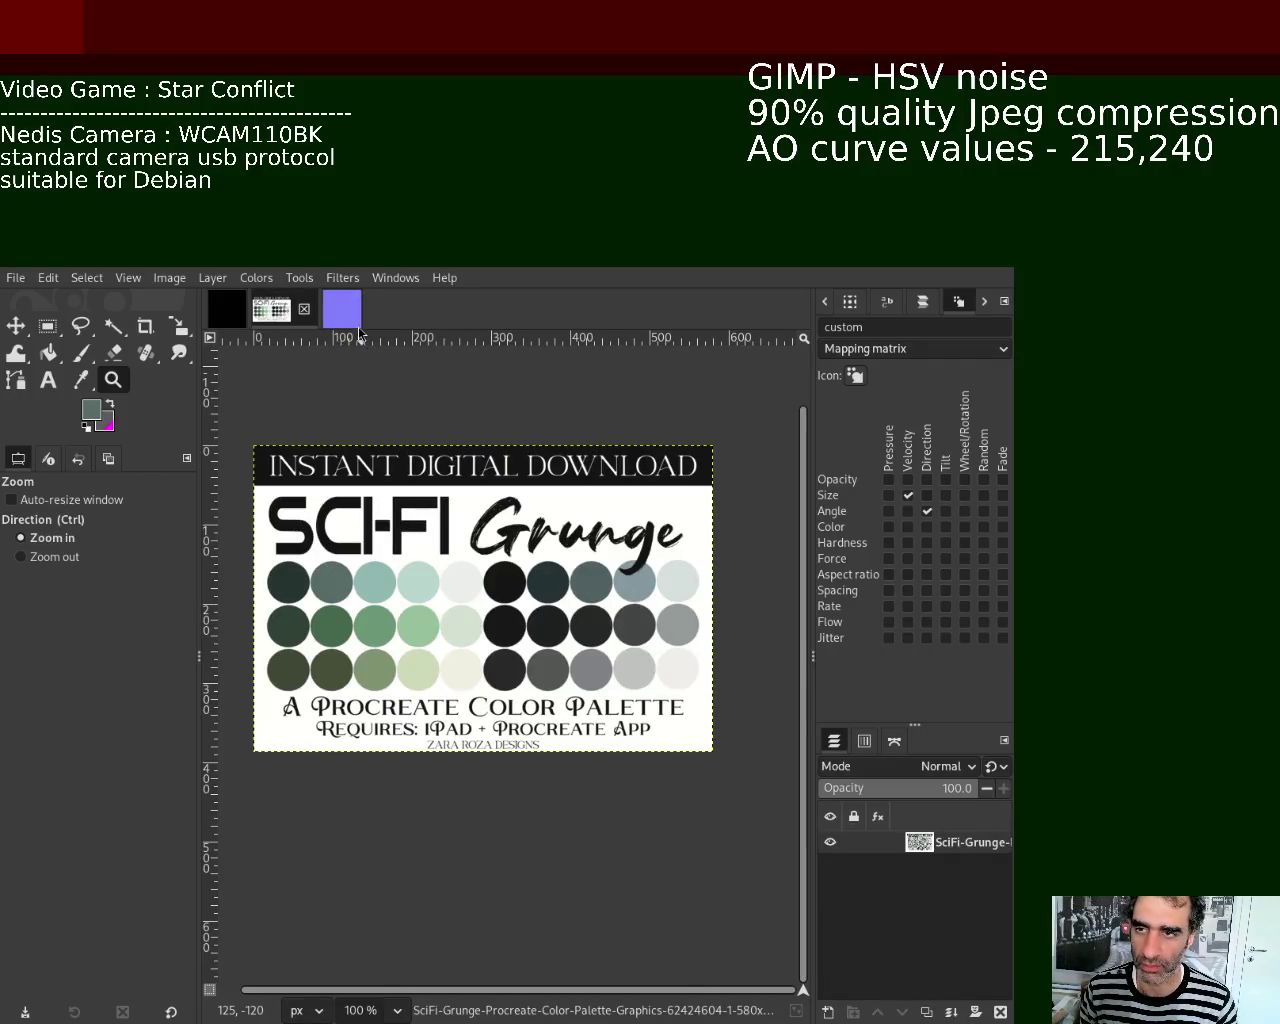
Step: Compare the SCI-FI Grunge palette with the second texture image and show its AO, roughness, metallic and normal layers
click(348, 318)
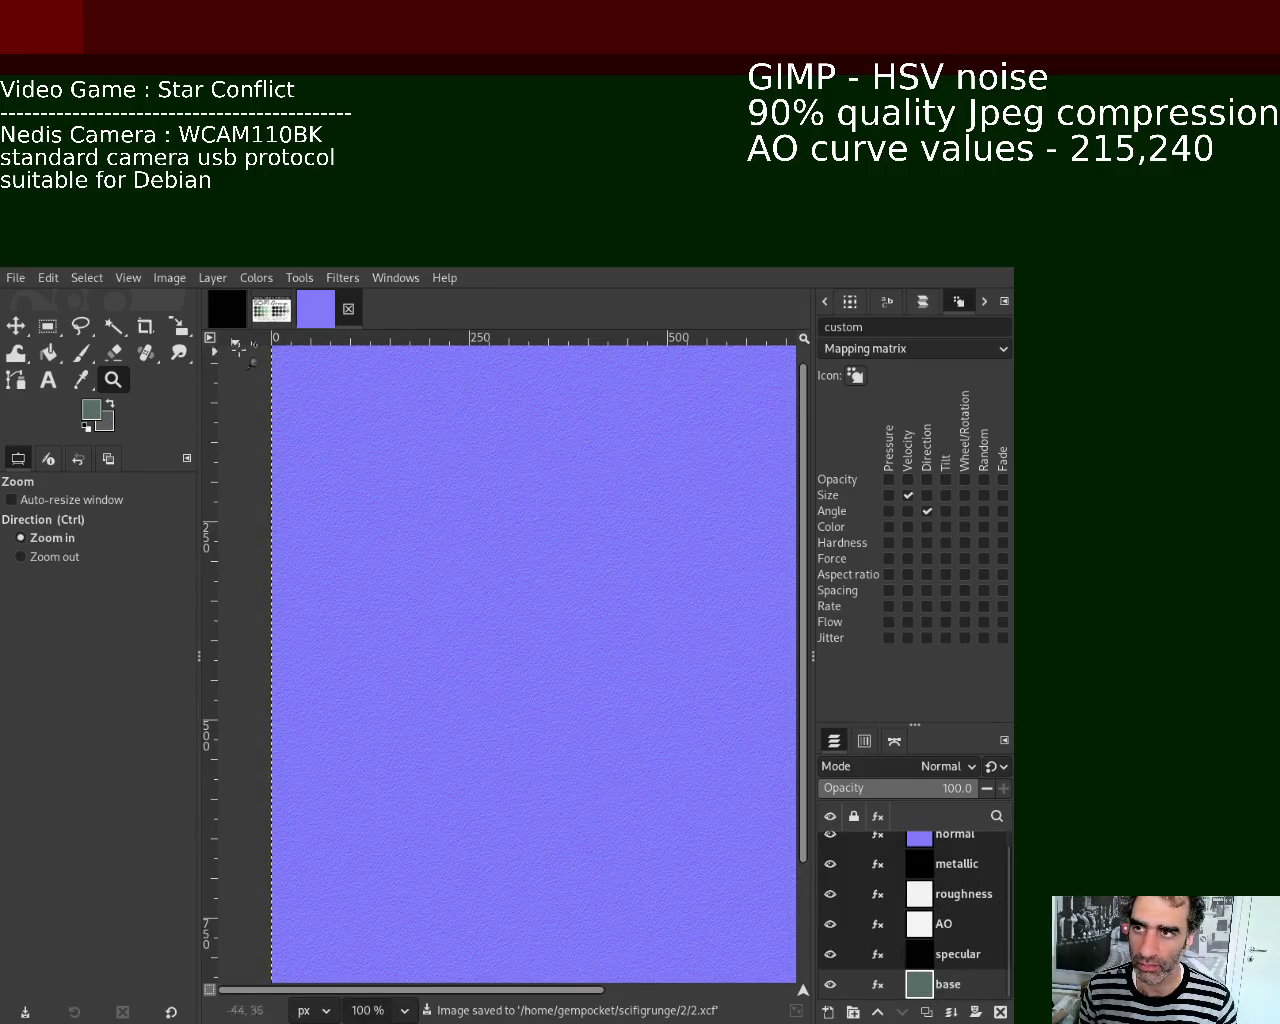
click(273, 320)
click(227, 308)
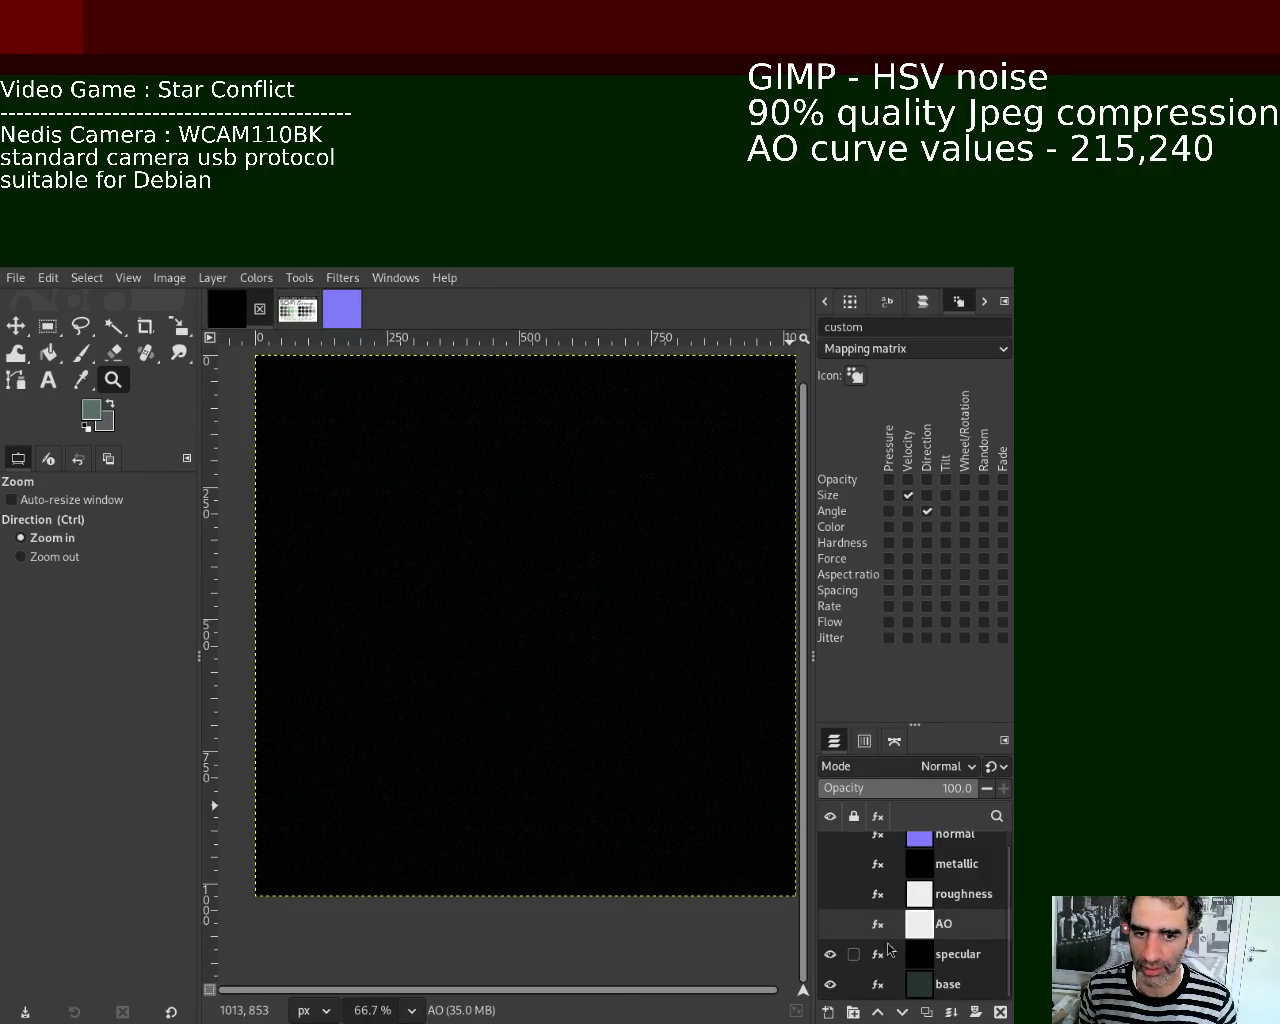
drag(830, 924, 831, 864)
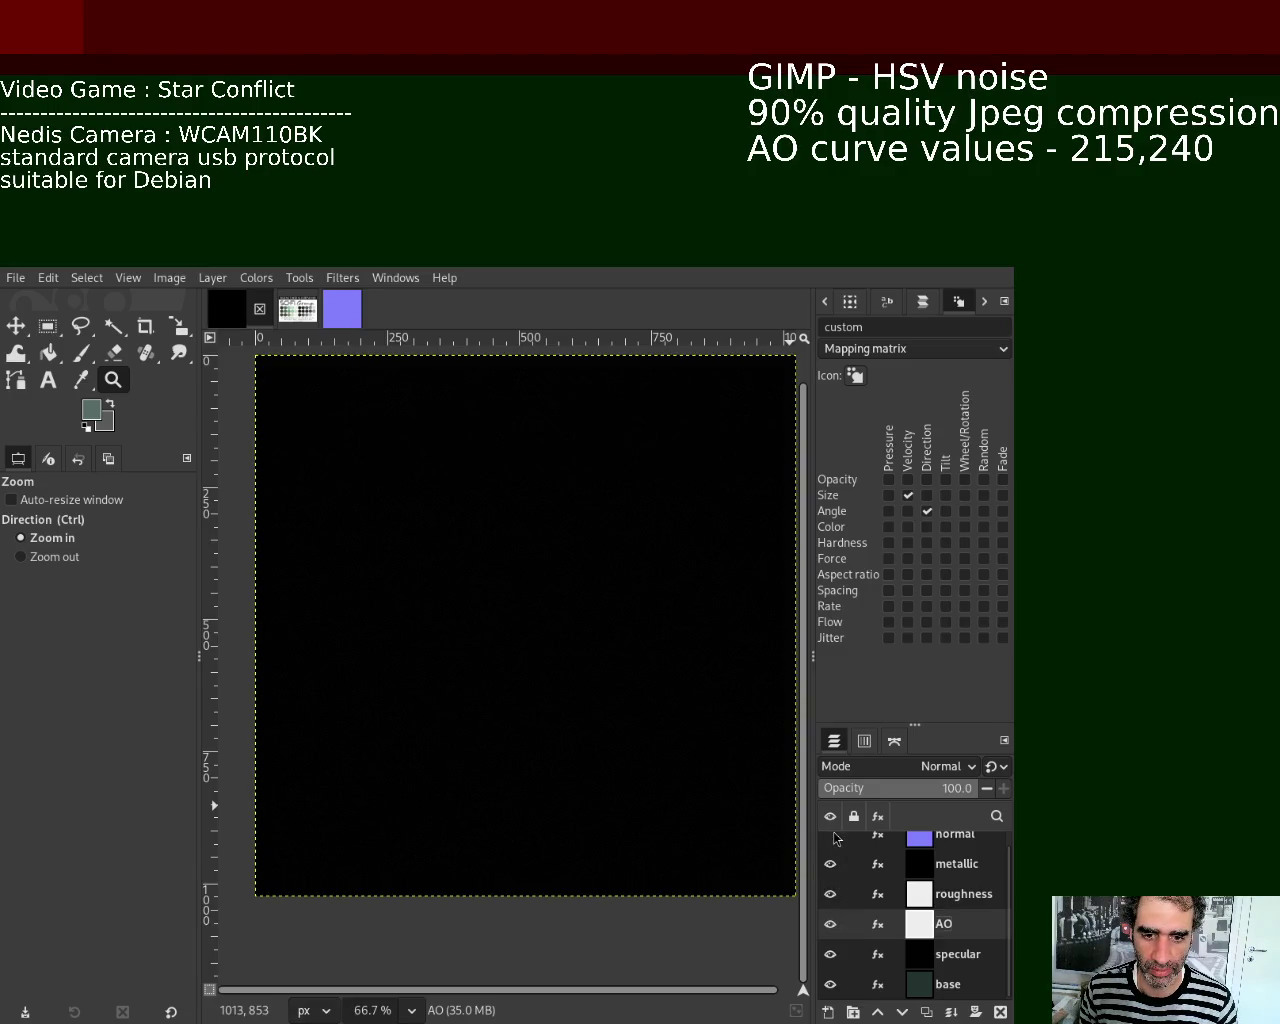
click(831, 843)
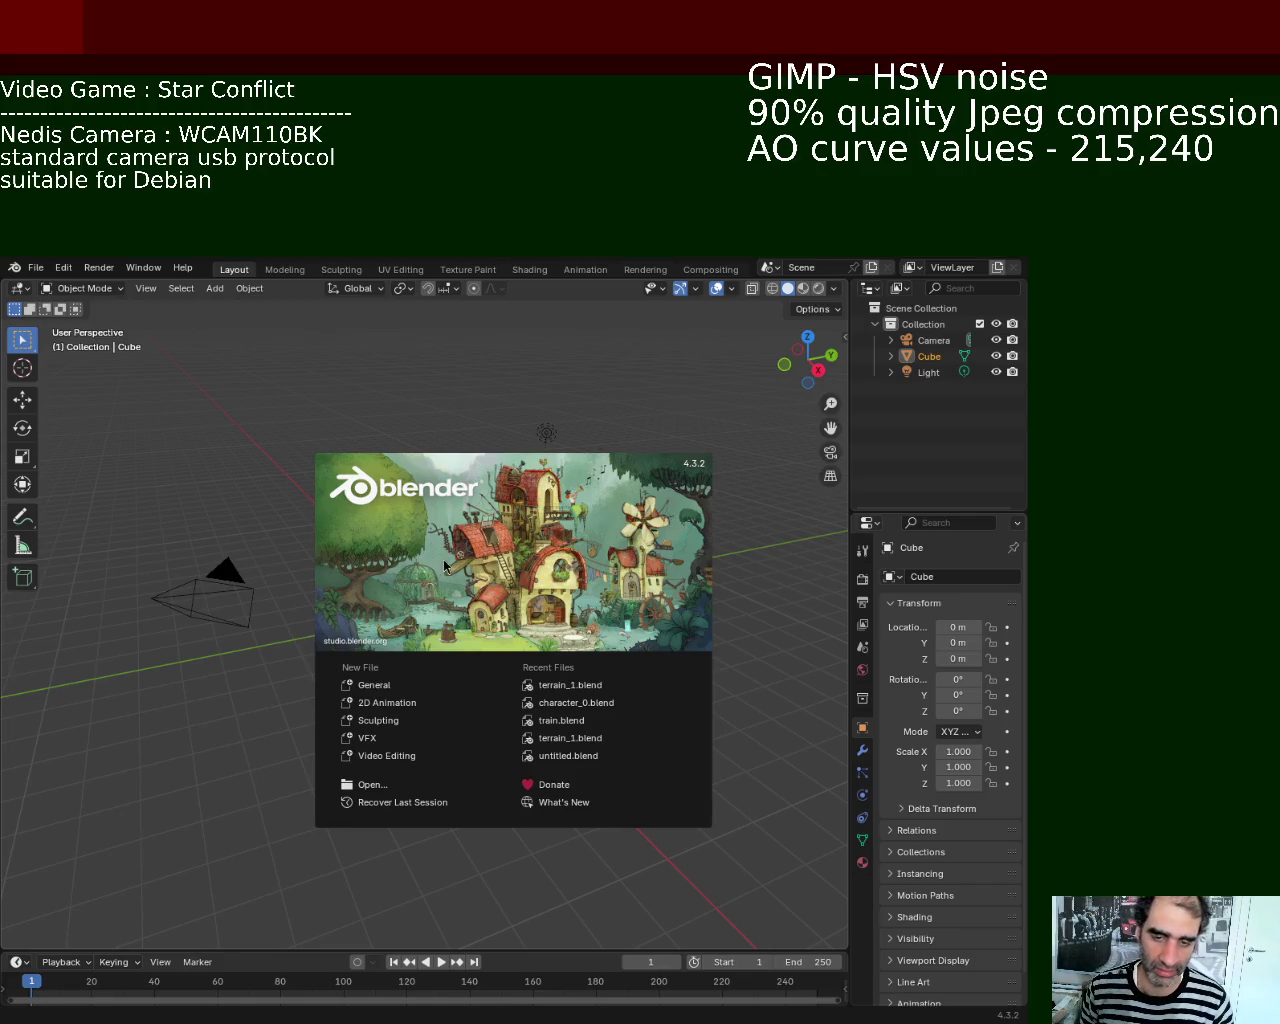
Step: Dismiss the splash, orbit around the default cube in edit mode, and widen Properties to its material settings
click(606, 590)
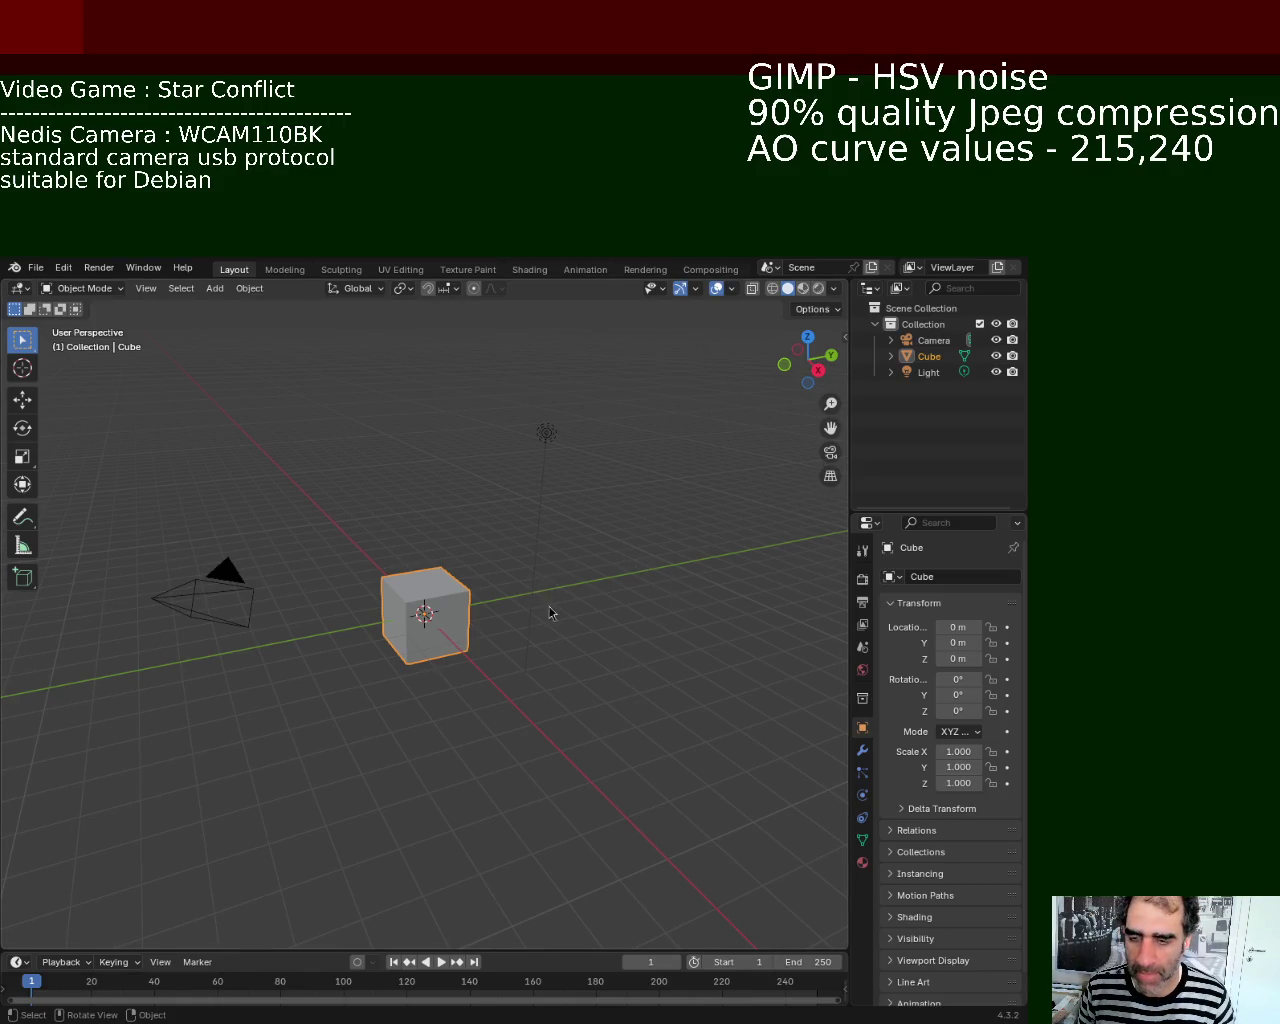
mouse_move(587, 535)
middle_down()
mouse_move(678, 610)
mouse_move(565, 625)
mouse_move(527, 567)
mouse_move(494, 574)
mouse_move(563, 560)
mouse_move(609, 520)
mouse_move(549, 574)
mouse_move(510, 585)
mouse_move(514, 600)
middle_up()
key(Tab)
key(Tab)
drag(851, 498, 789, 498)
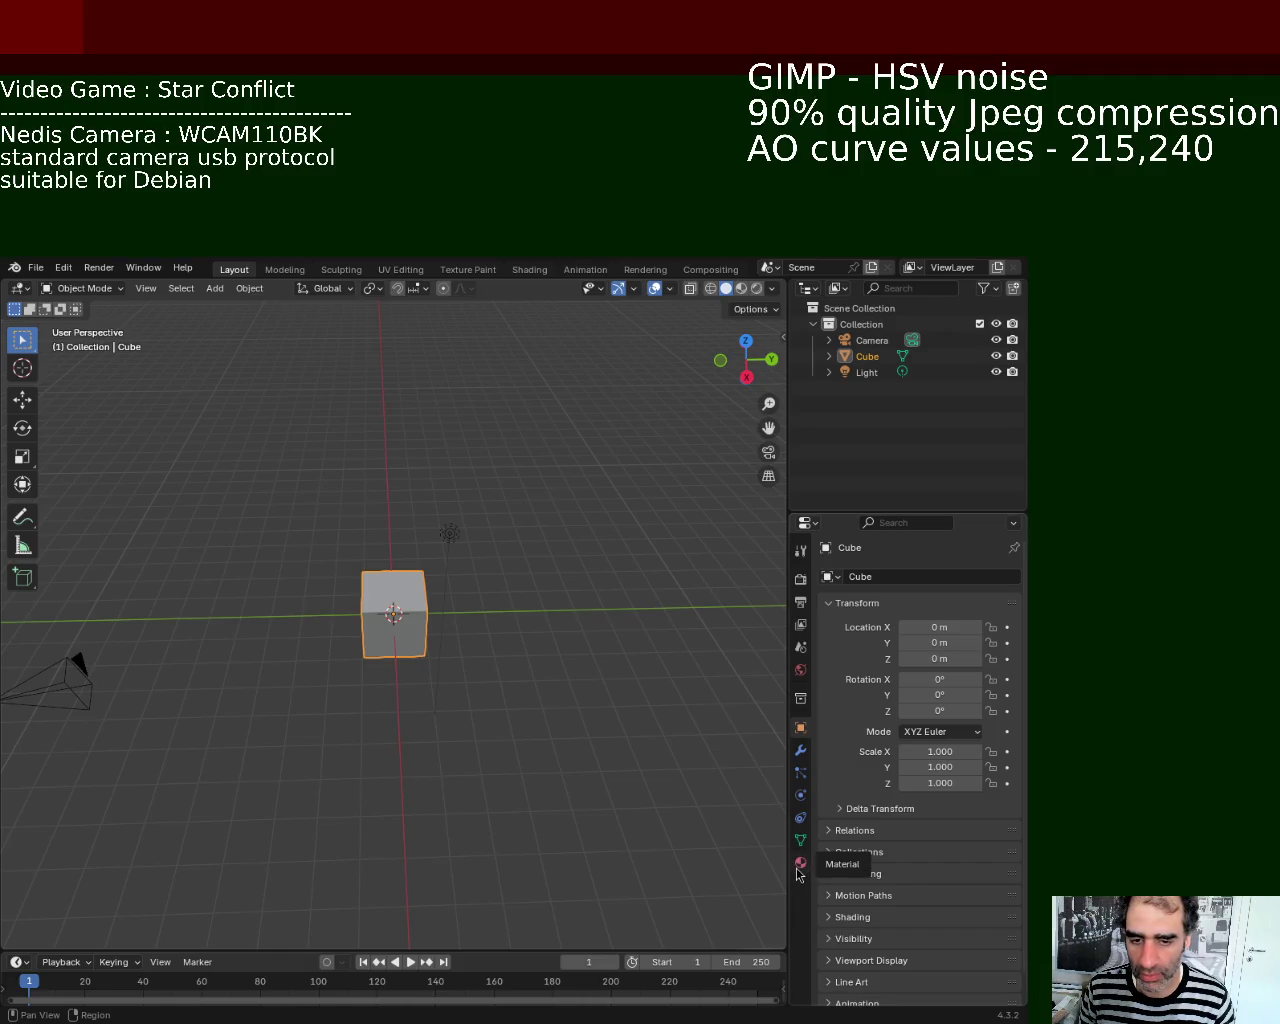
click(800, 864)
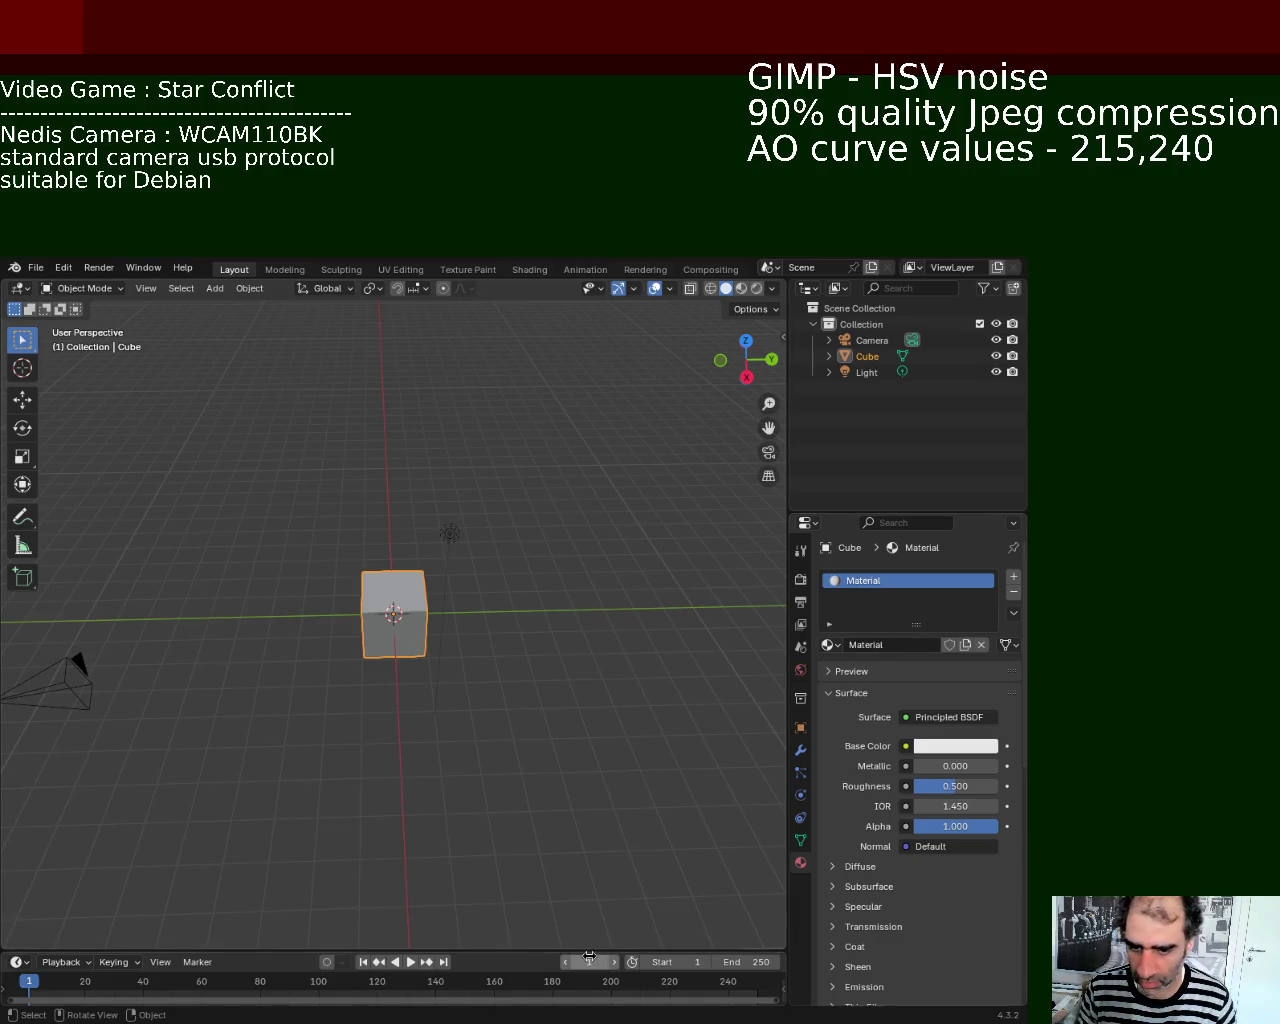
Step: Enlarge the timeline area to about half the window so it can become a larger editor
drag(589, 951, 600, 667)
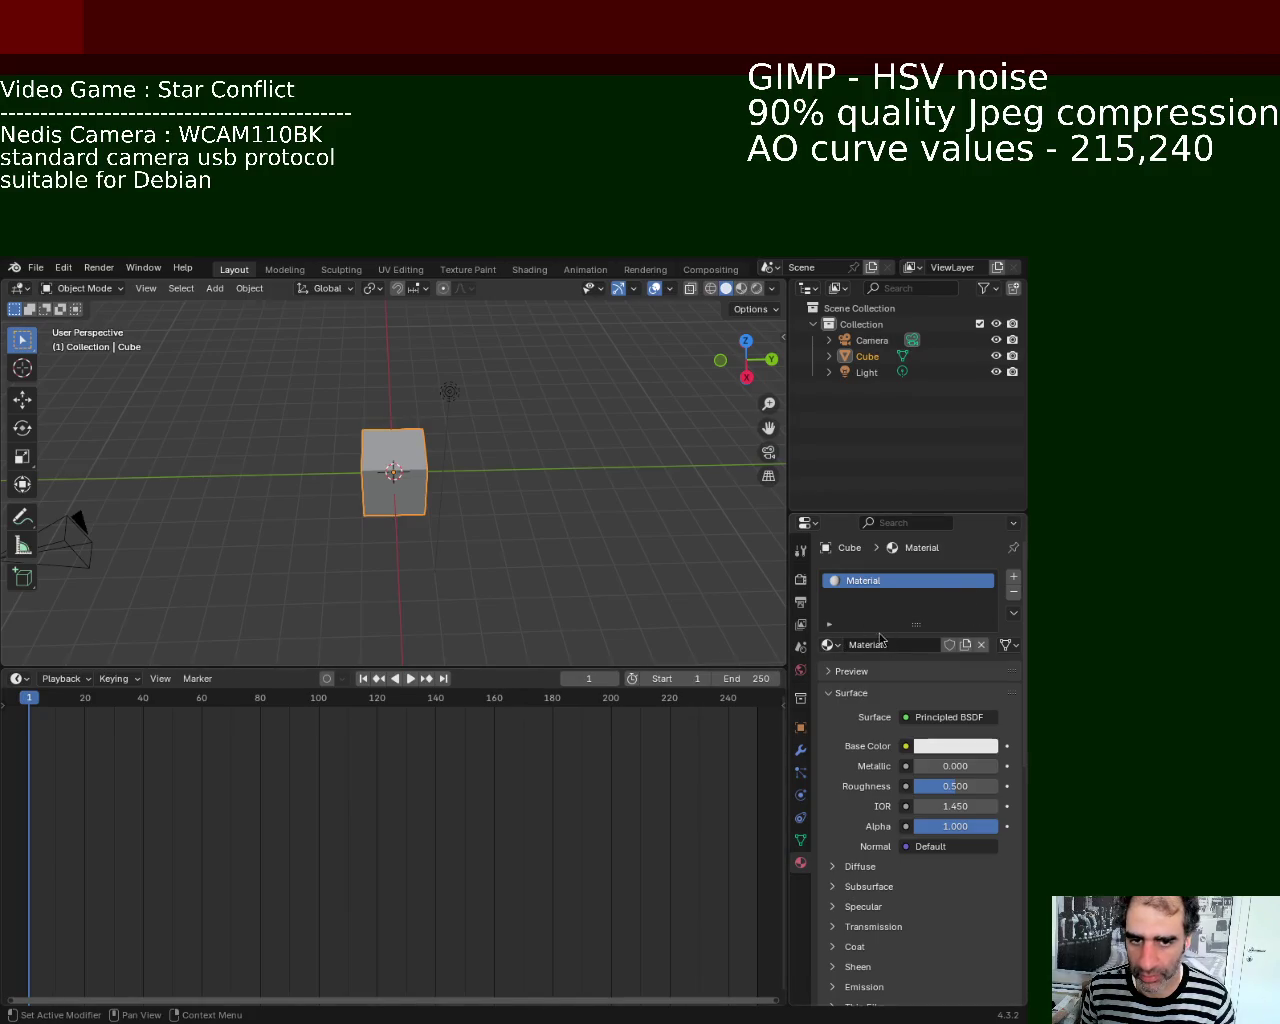
click(20, 679)
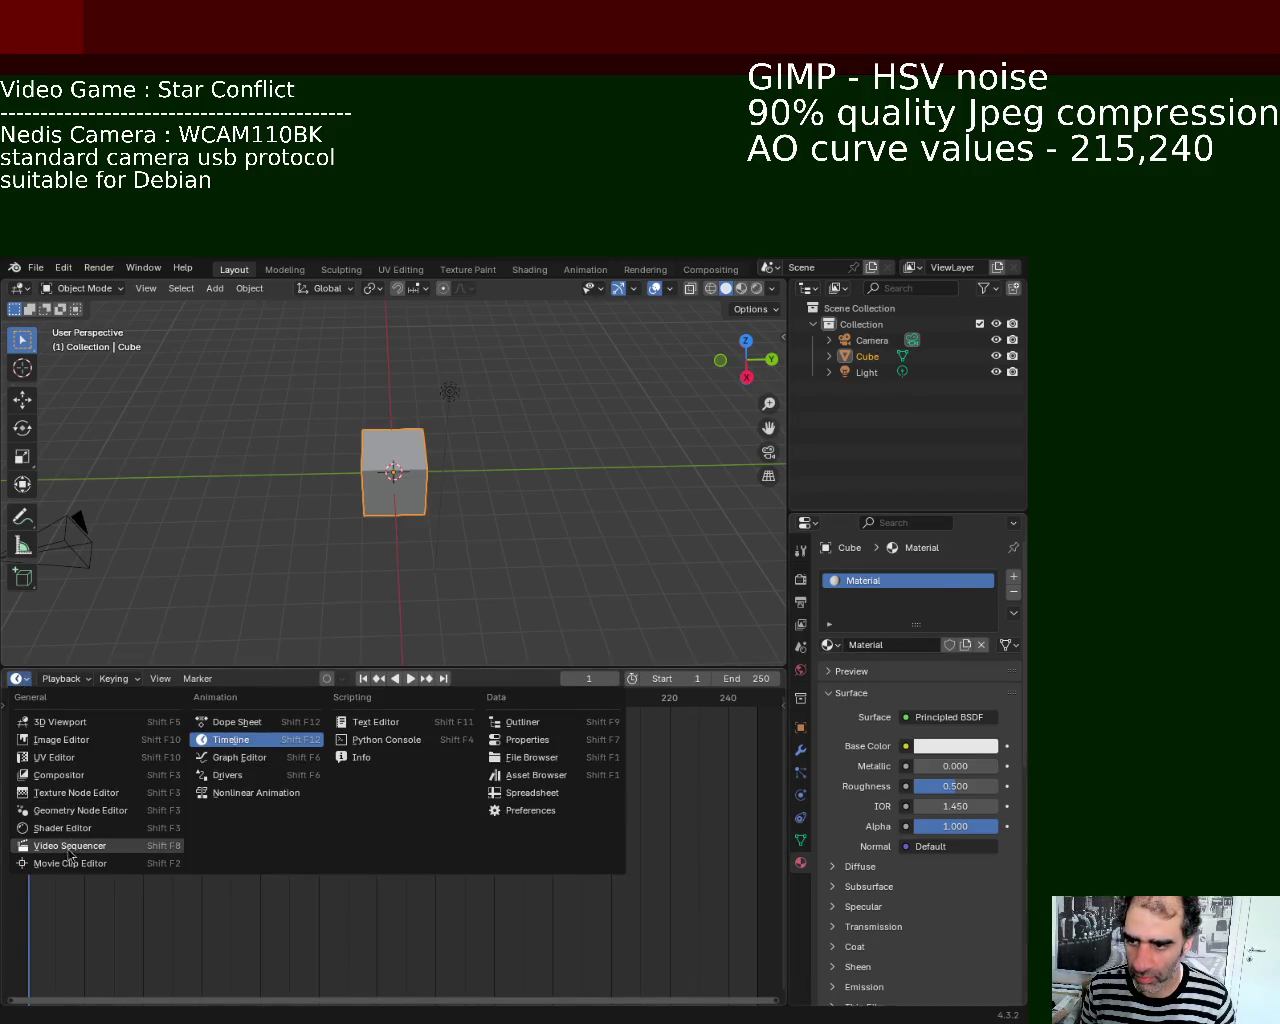
Step: Turn the timeline into a Shader Editor, add a second material slot, and rename Material to 1
click(110, 829)
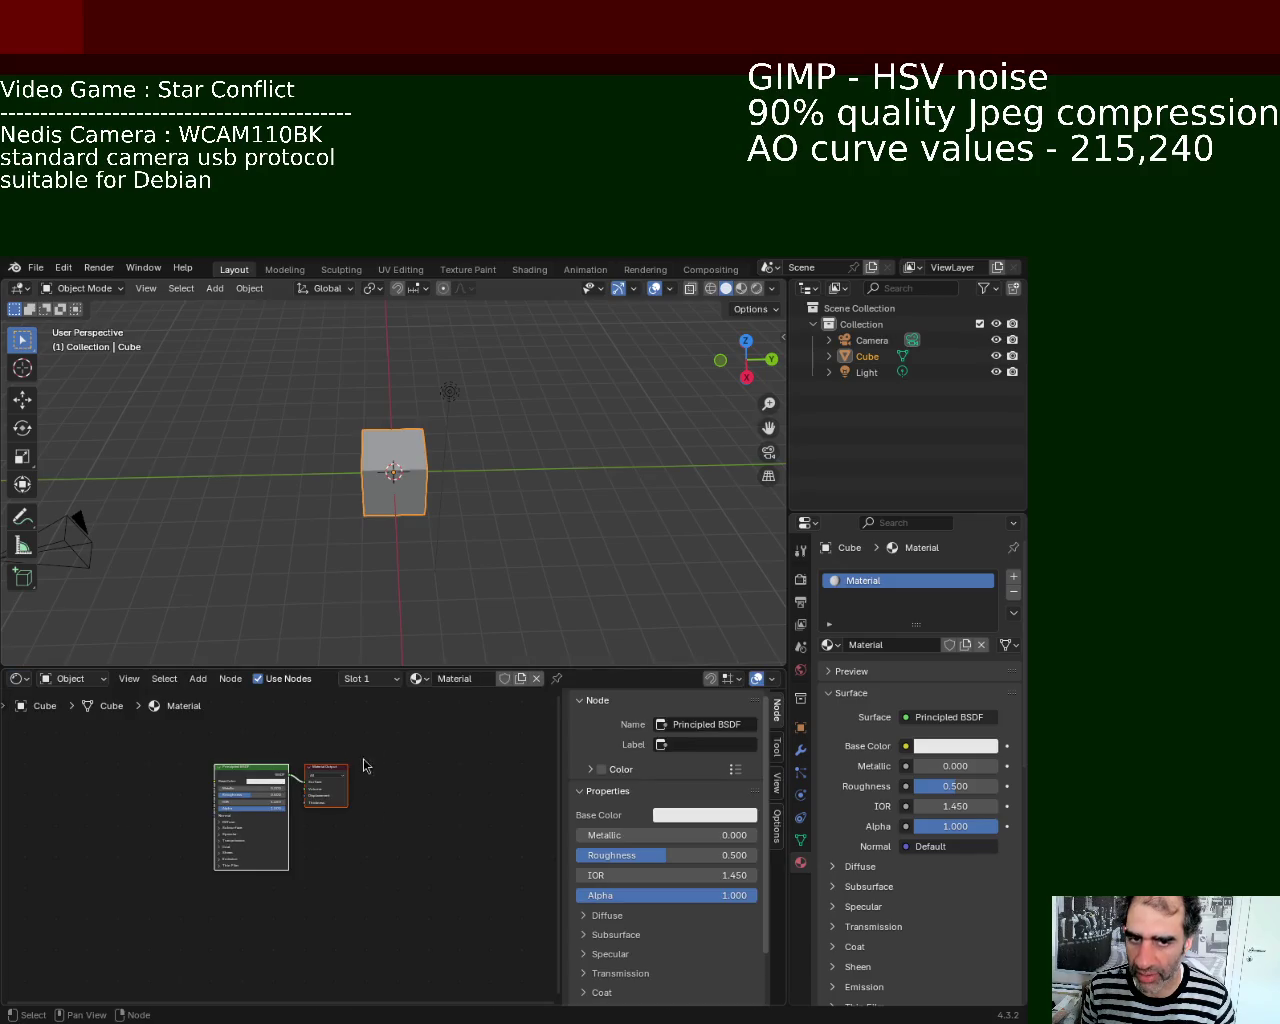
middle_drag(364, 766, 428, 838)
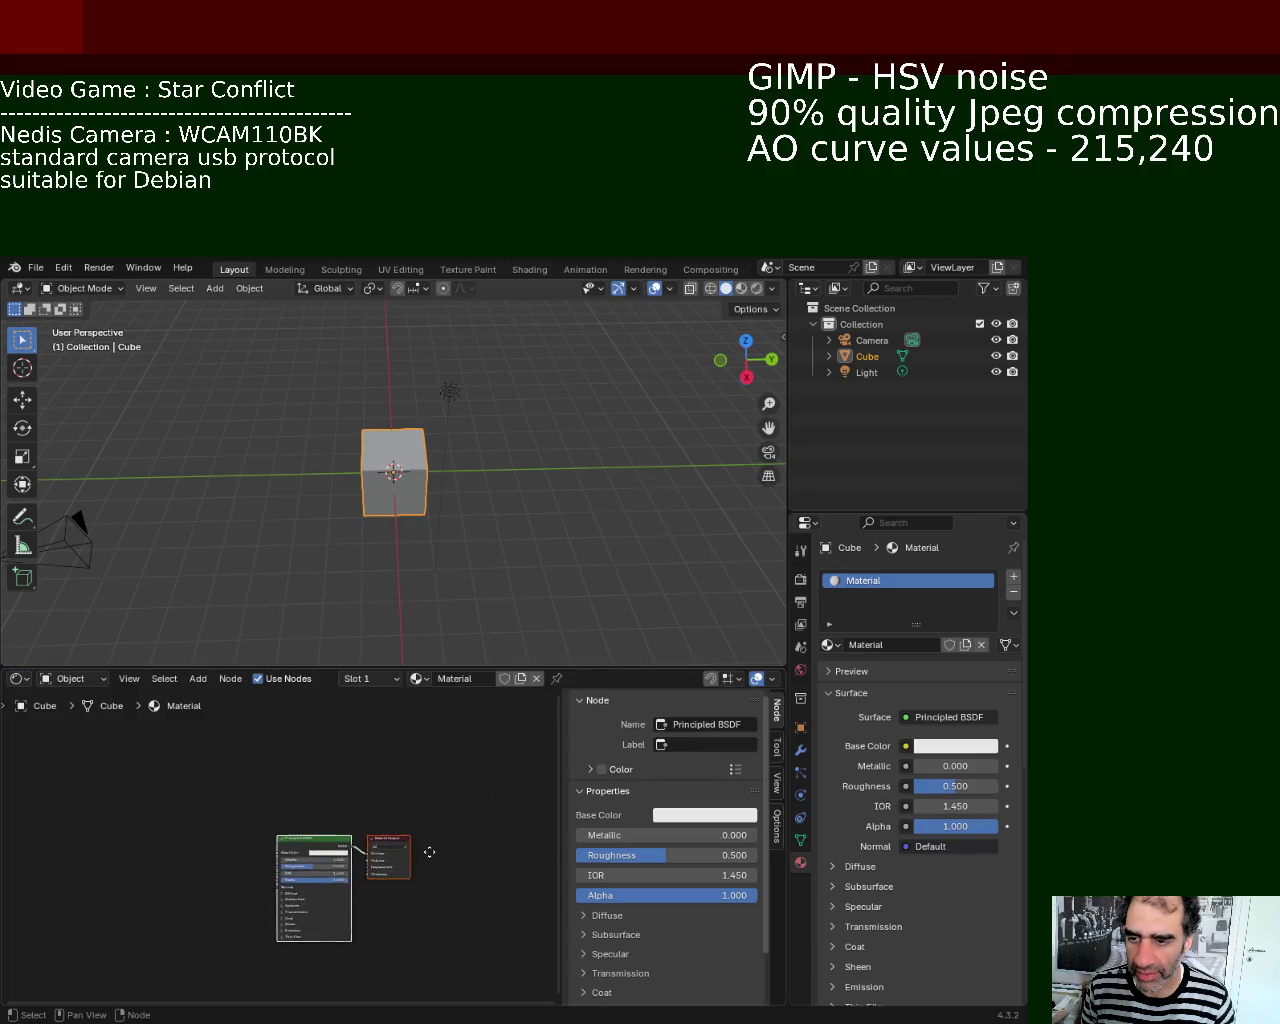
click(1014, 577)
double_click(871, 580)
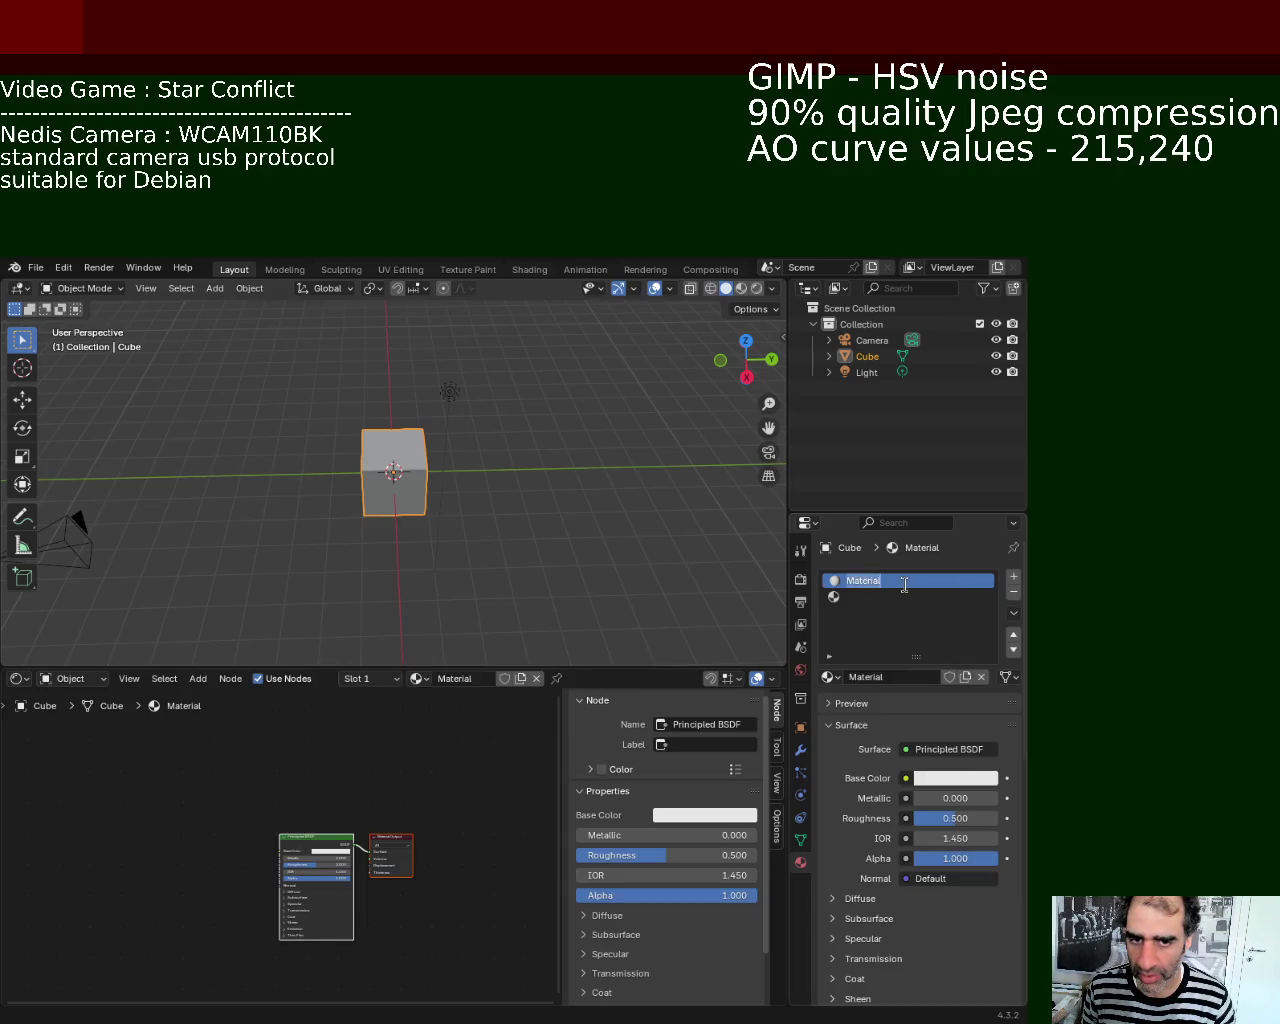
text(1)
key(Return)
Step: Create a new material named 2 in the second slot, then reselect material 1
click(857, 602)
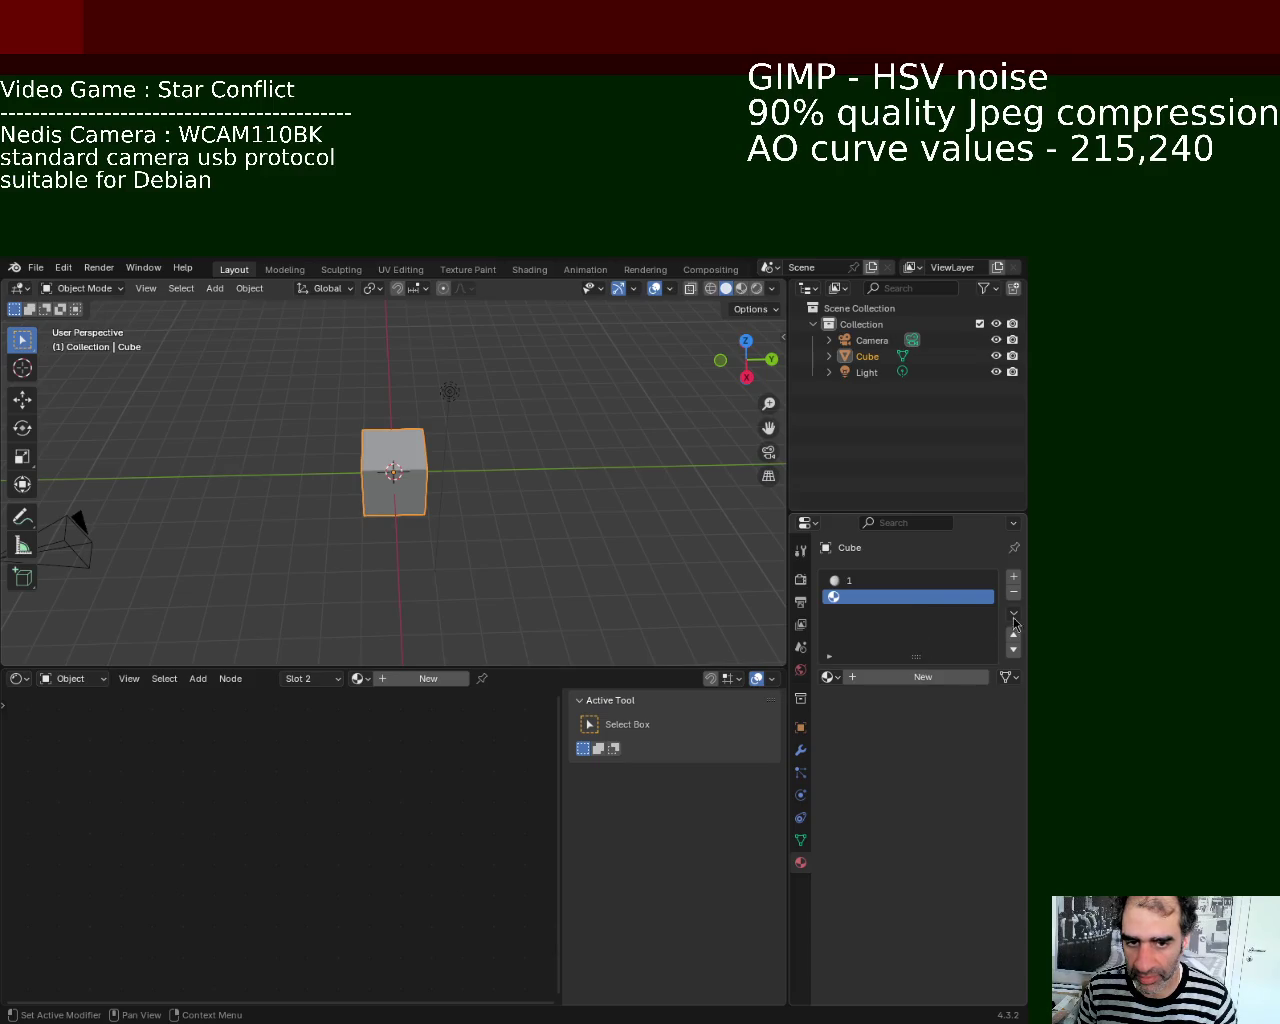
right_click(871, 600)
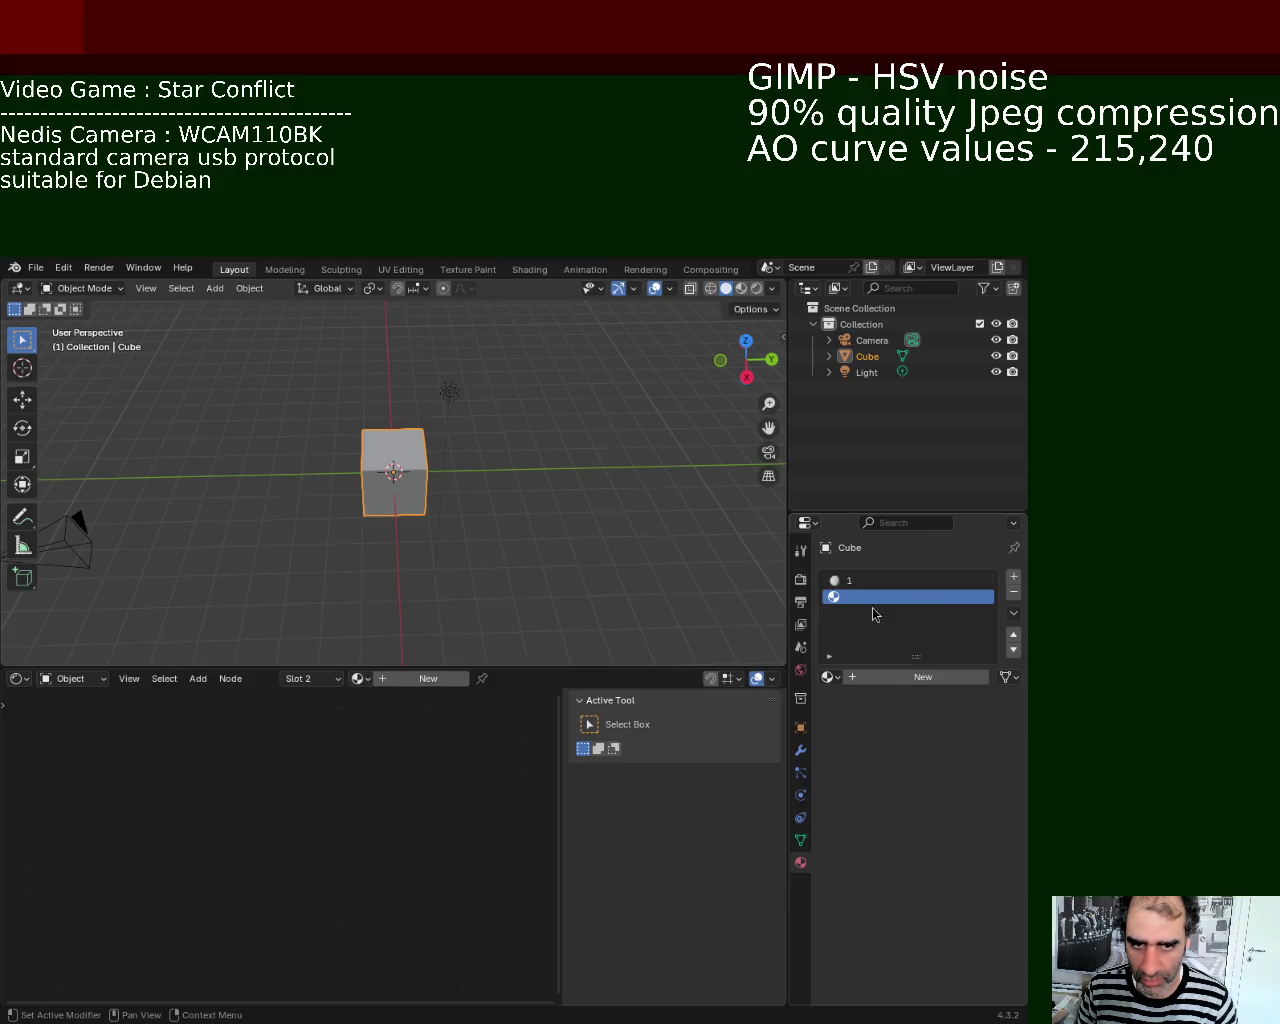
click(426, 679)
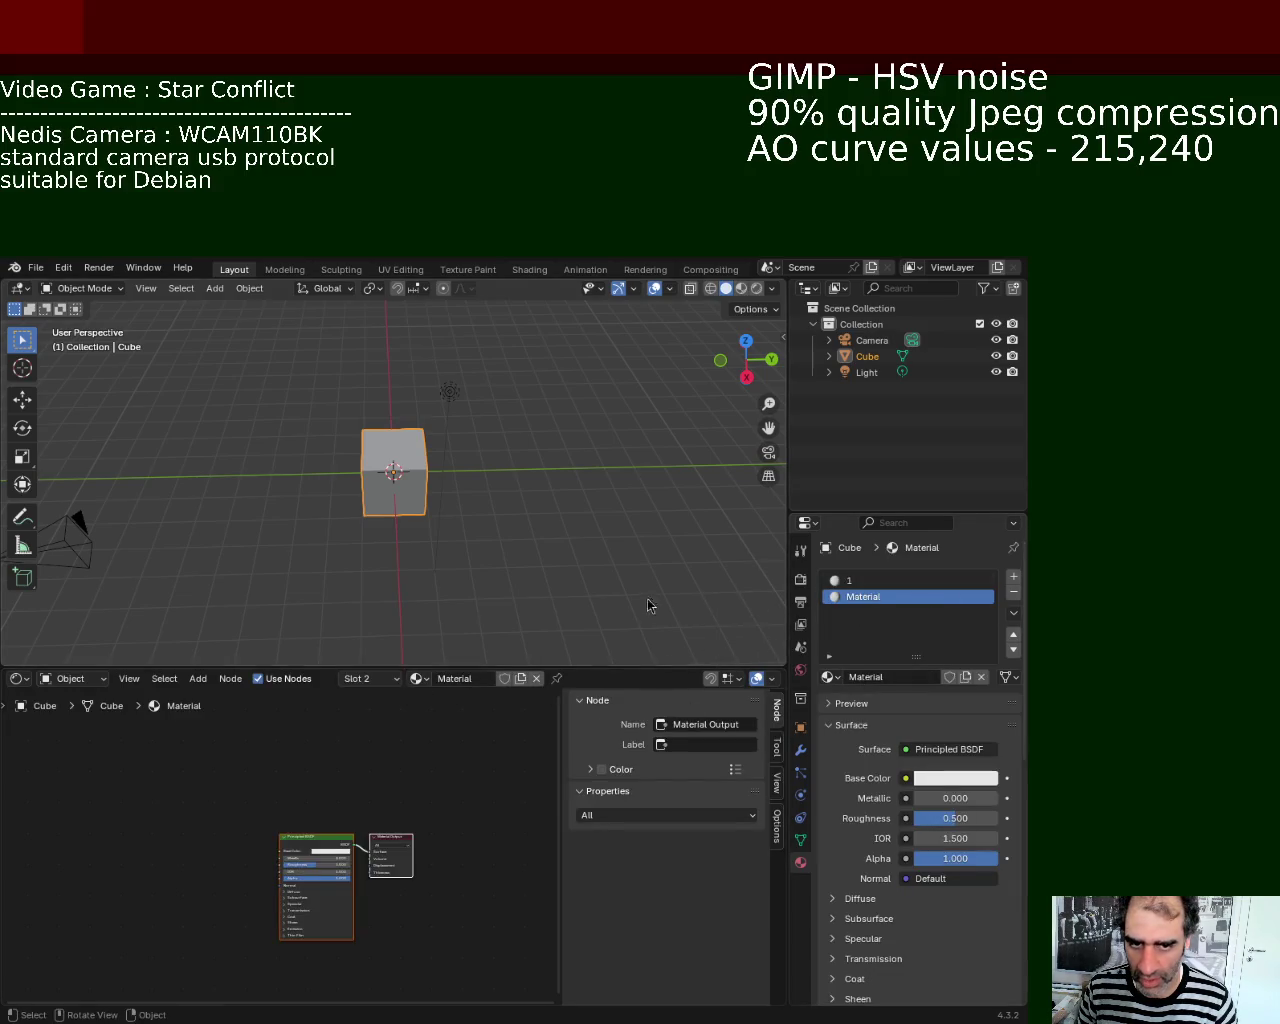
double_click(923, 600)
text(2)
key(Return)
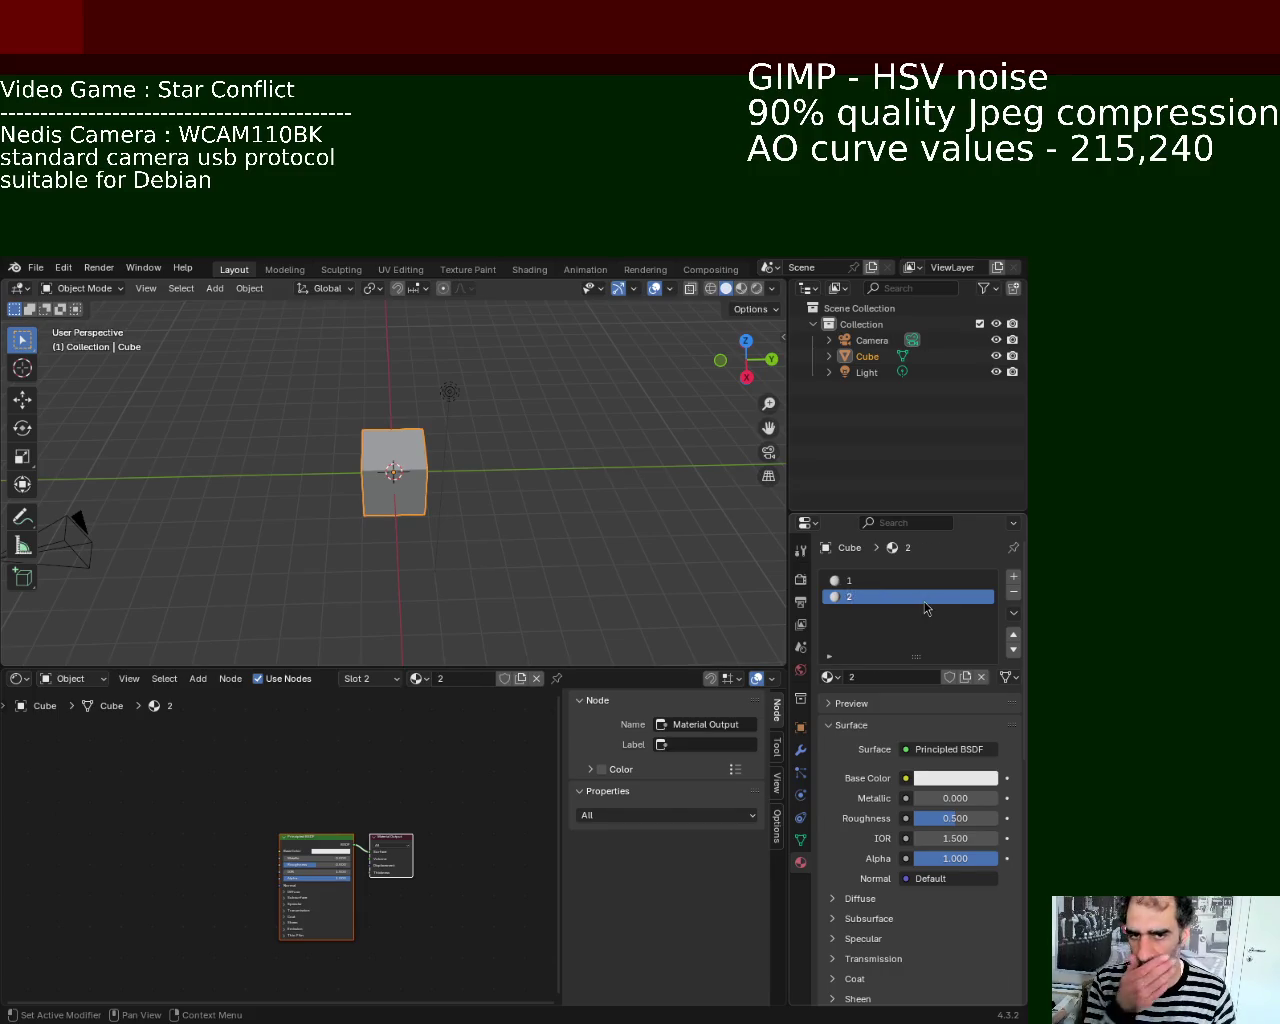
click(900, 581)
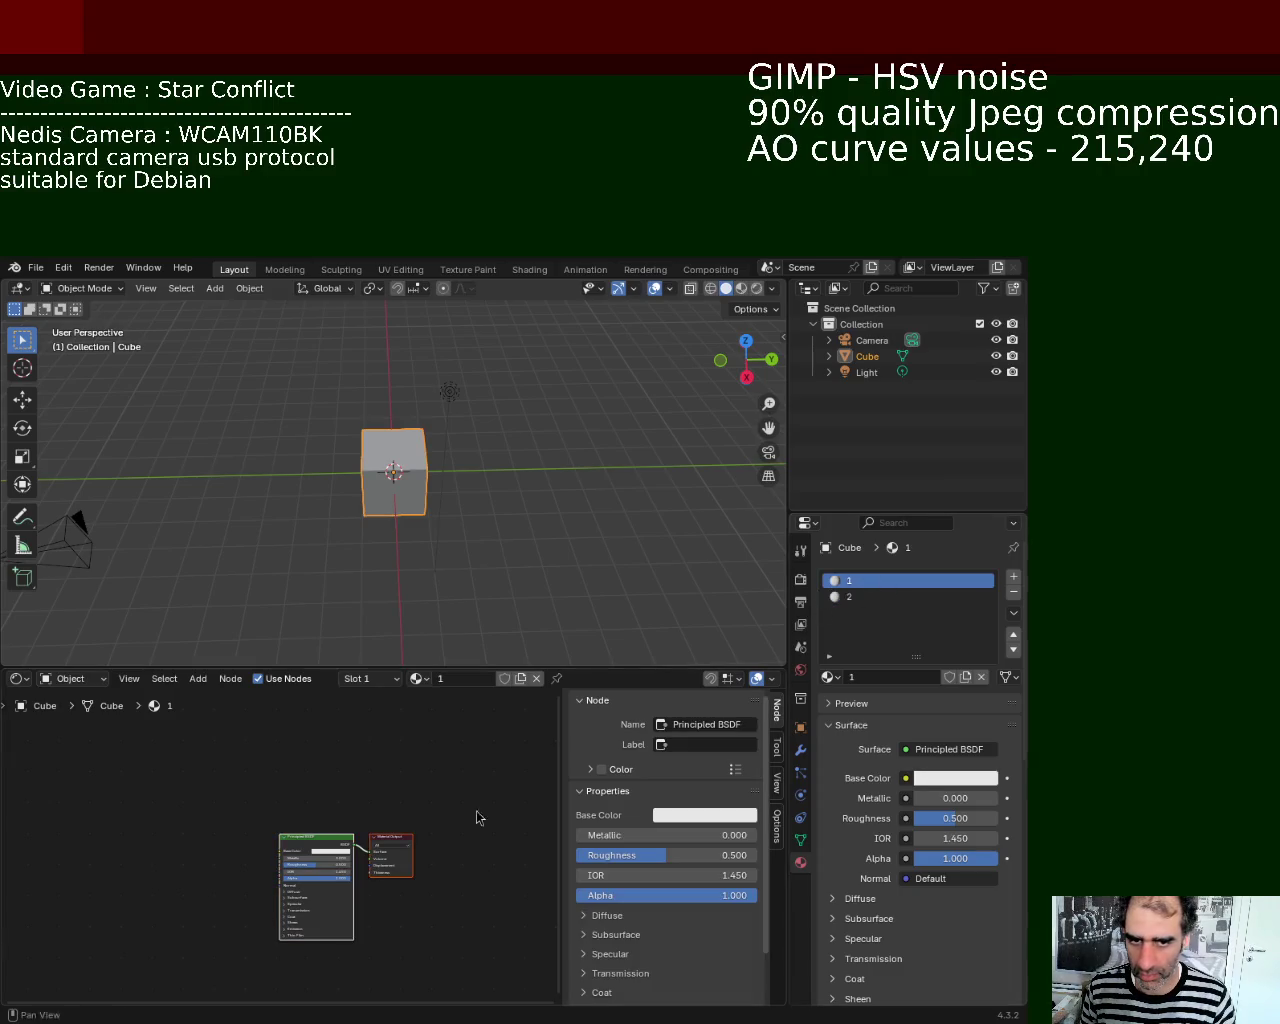
Step: Add an Image Texture node through Shift+A search, placing it left of the Principled BSDF
middle_drag(266, 785, 172, 737)
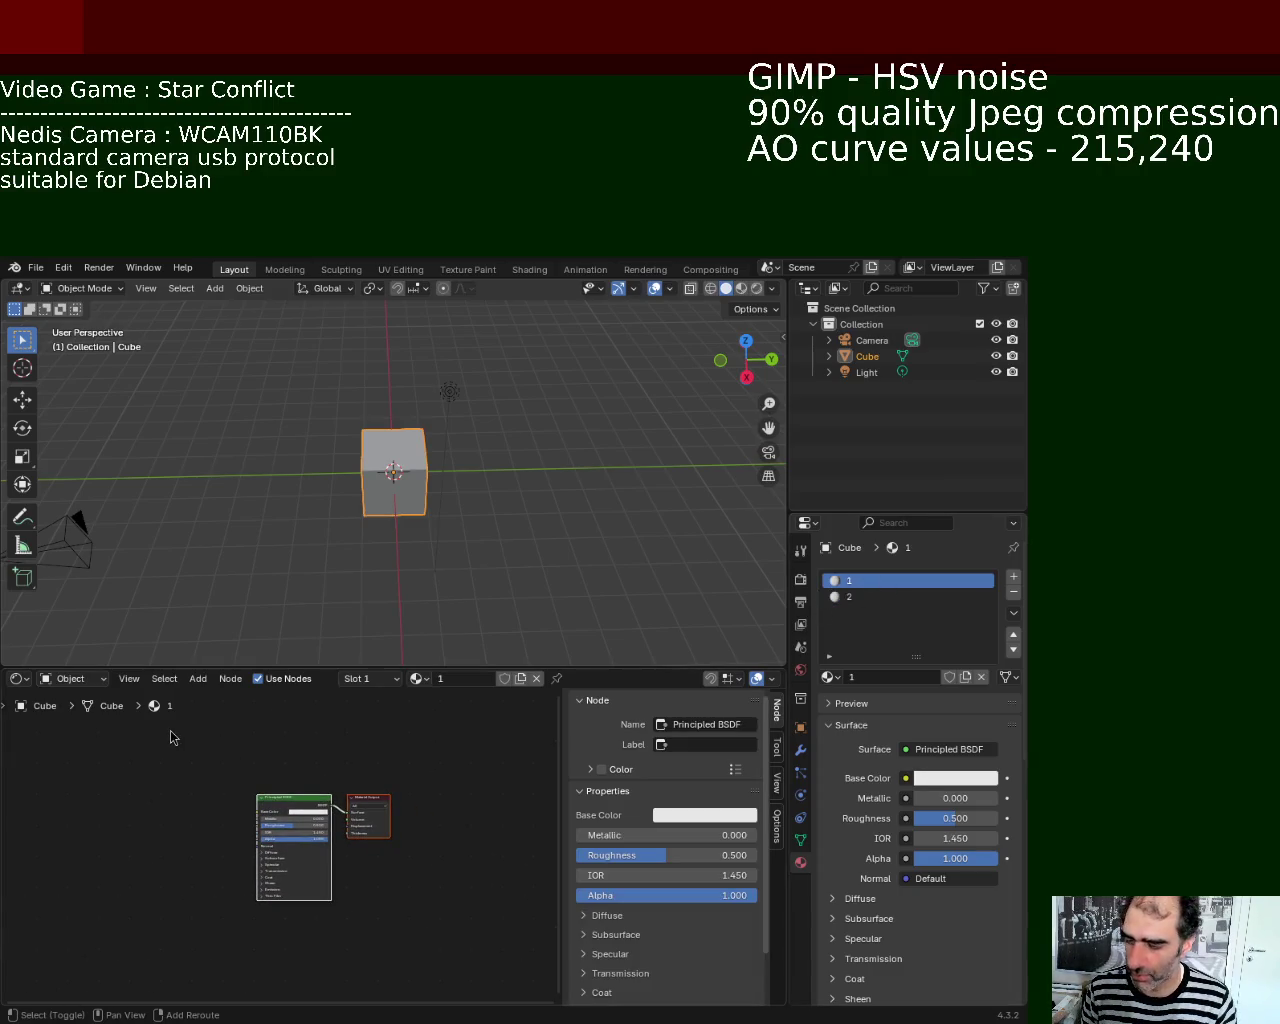
key(shift+a)
click(174, 733)
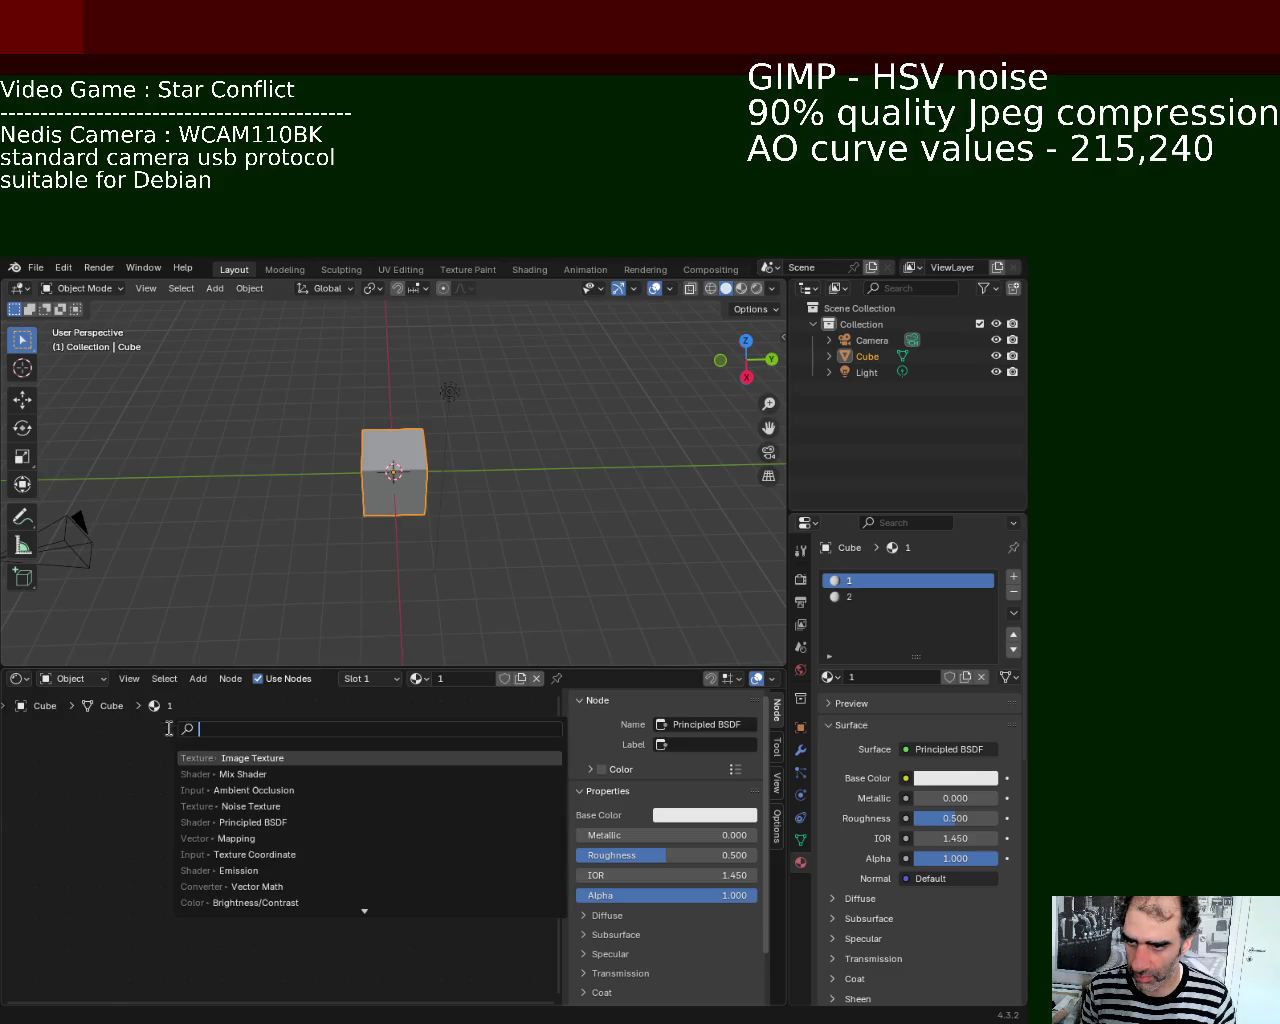
click(276, 759)
click(150, 765)
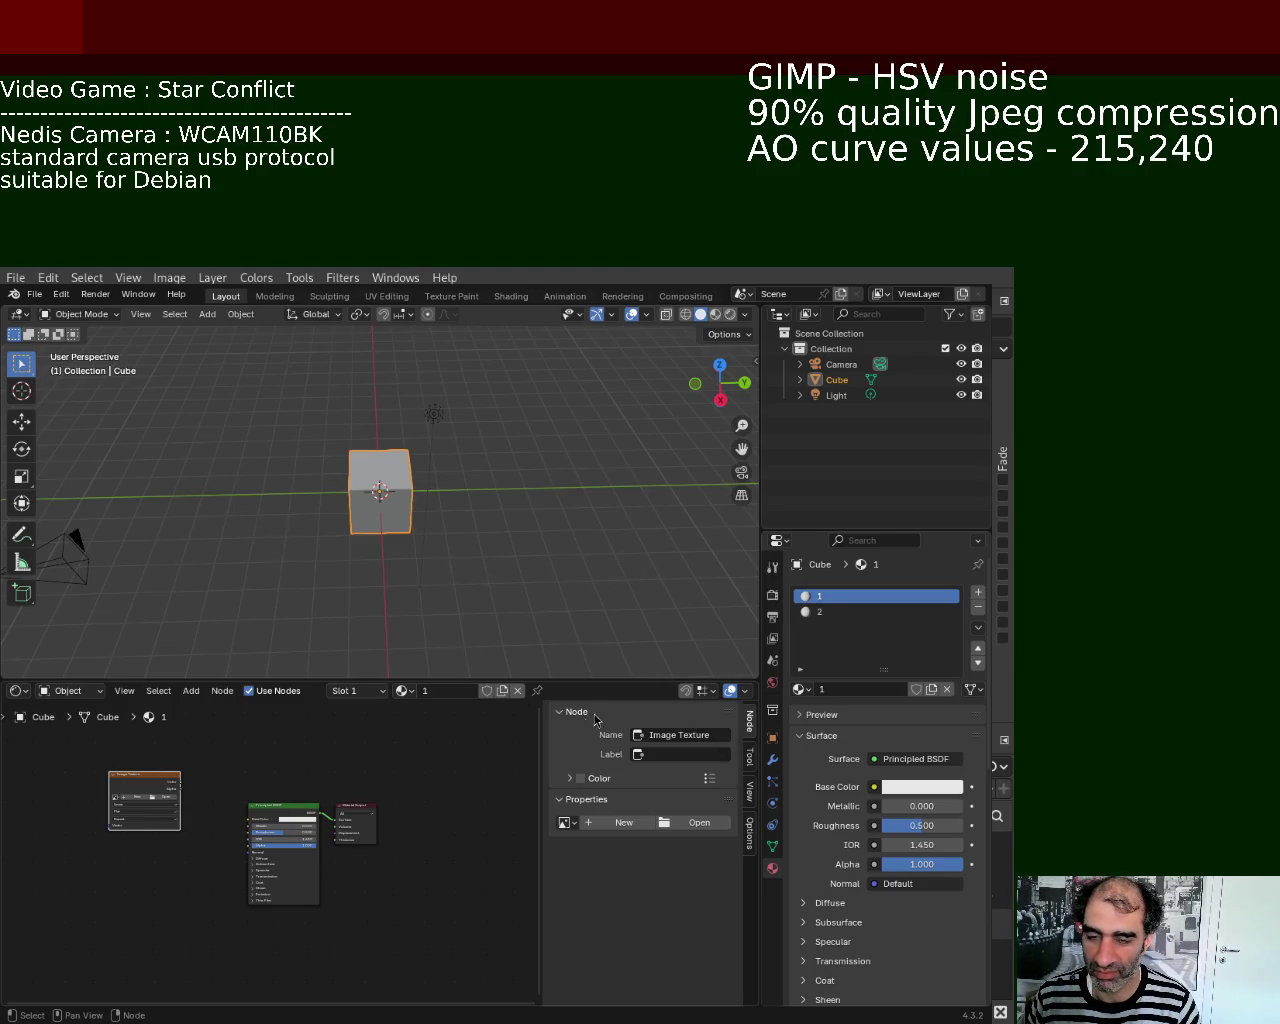
Step: Make the node graph area taller and move the Image Texture node up slightly
mouse_move(474, 531)
middle_down()
mouse_move(545, 499)
mouse_move(512, 521)
middle_up()
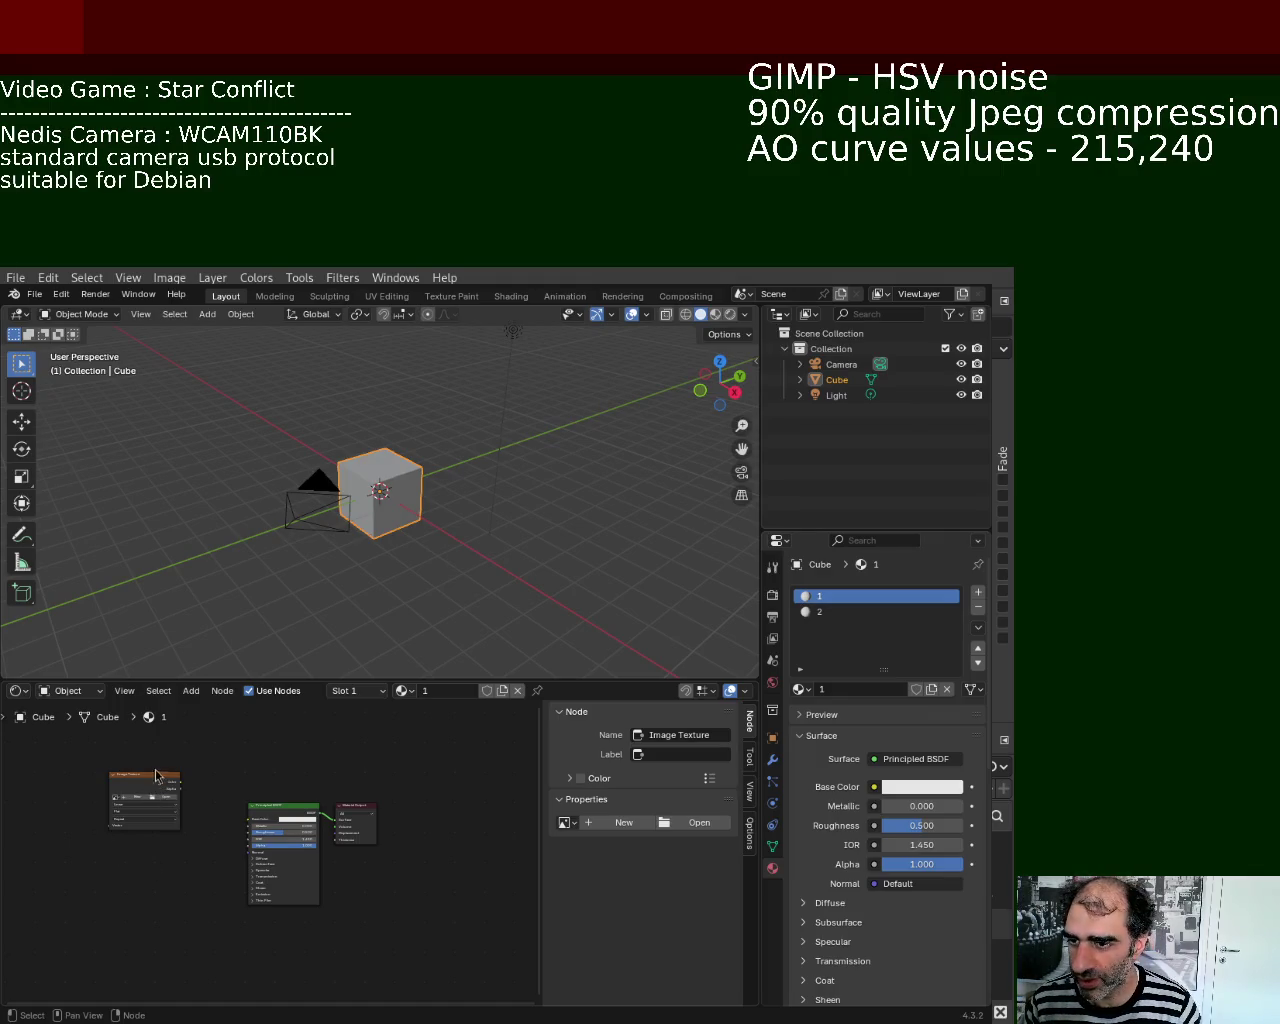
drag(280, 681, 225, 500)
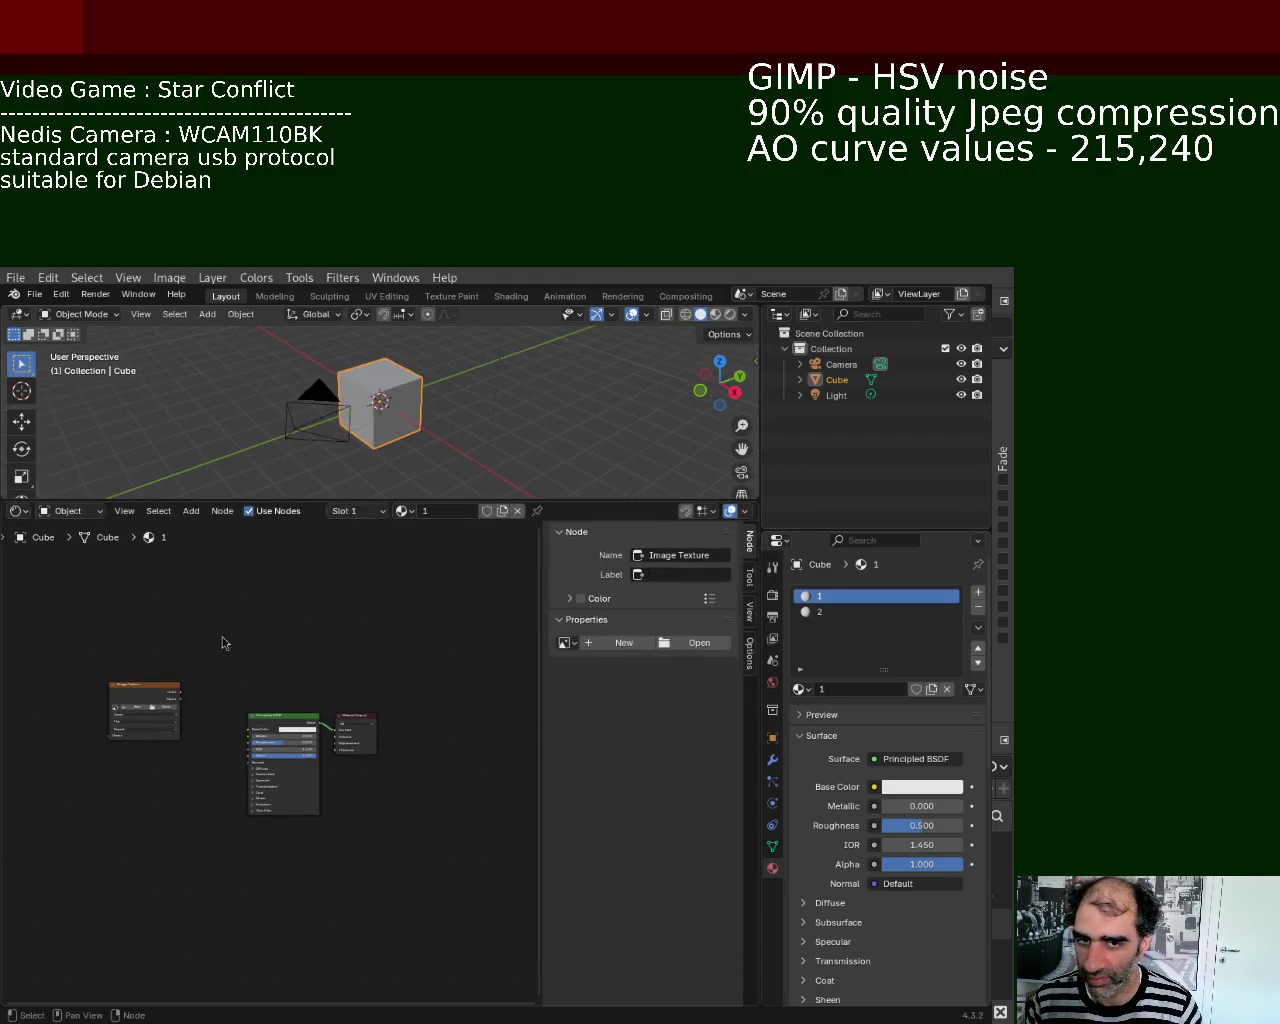
drag(135, 690, 155, 645)
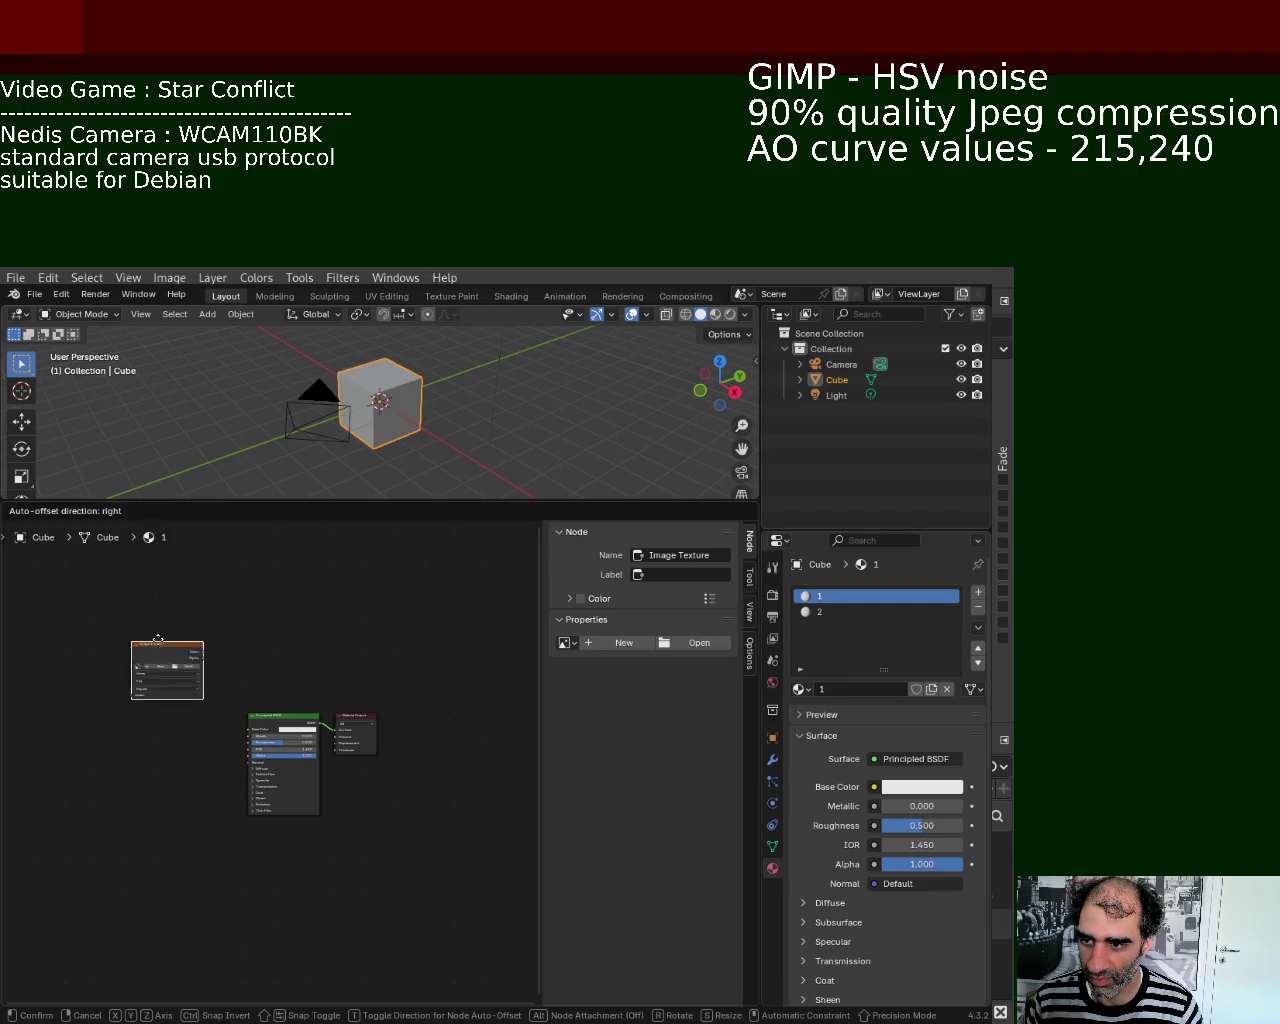
Step: Duplicate the Image Texture node four times, stacking copies below it and the last under the Principled BSDF
key(shift+d)
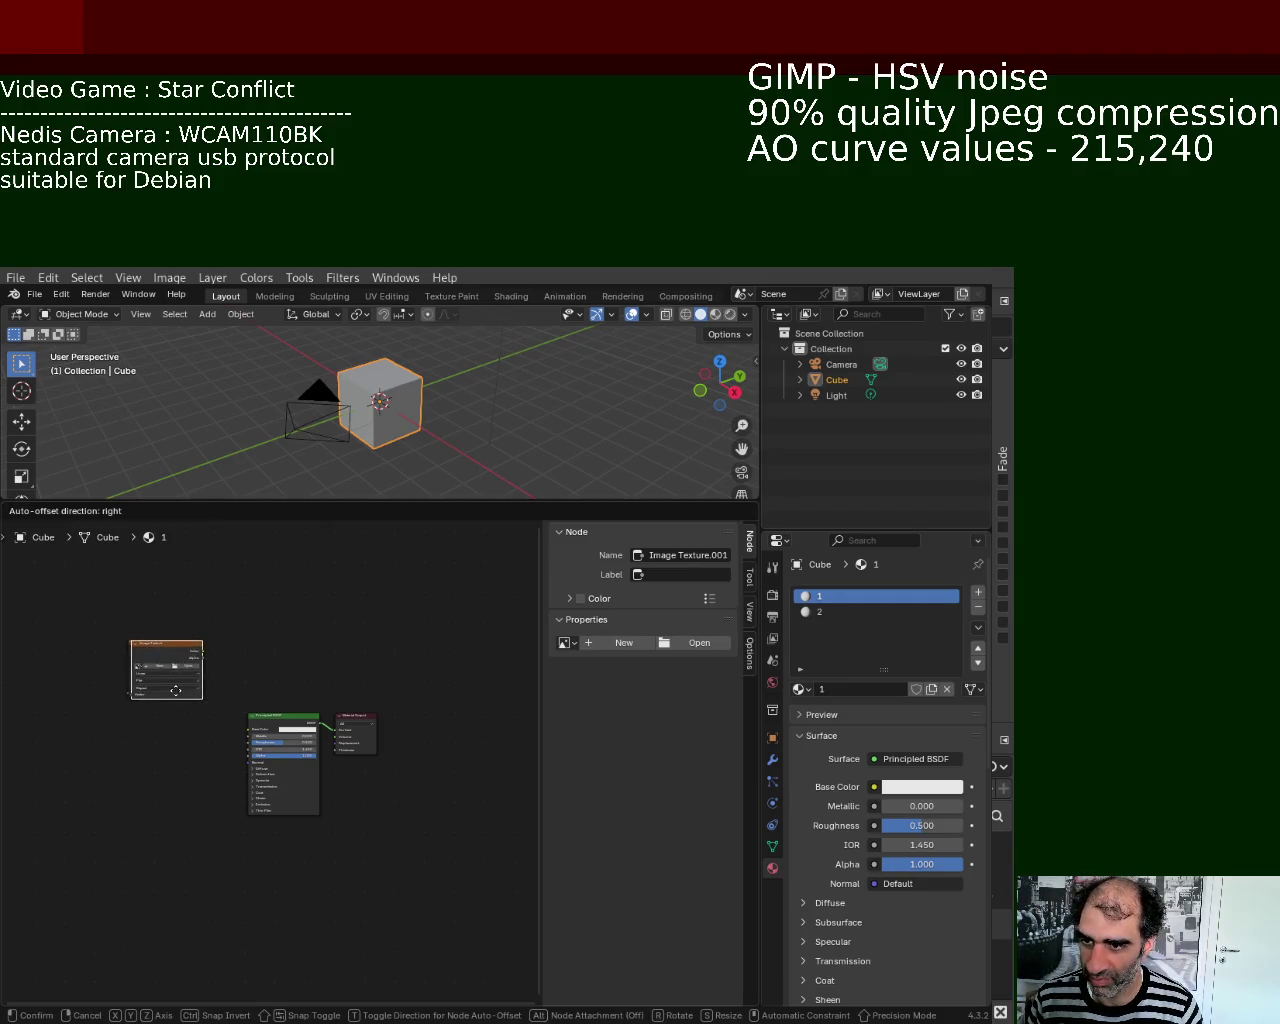
click(174, 783)
key(shift+d)
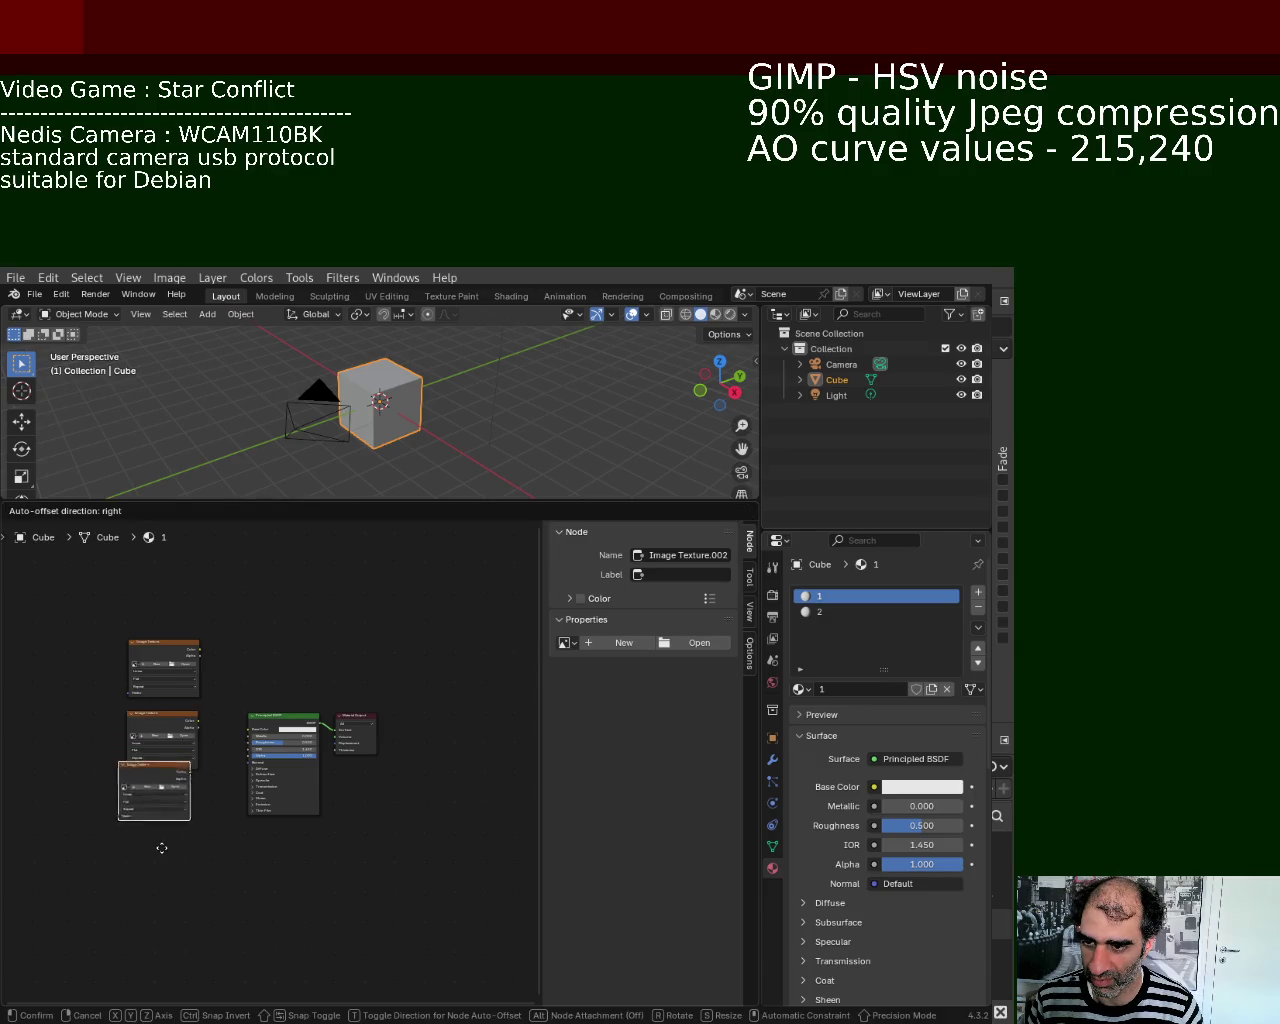
click(171, 872)
key(shift+d)
click(172, 970)
key(shift+d)
click(356, 985)
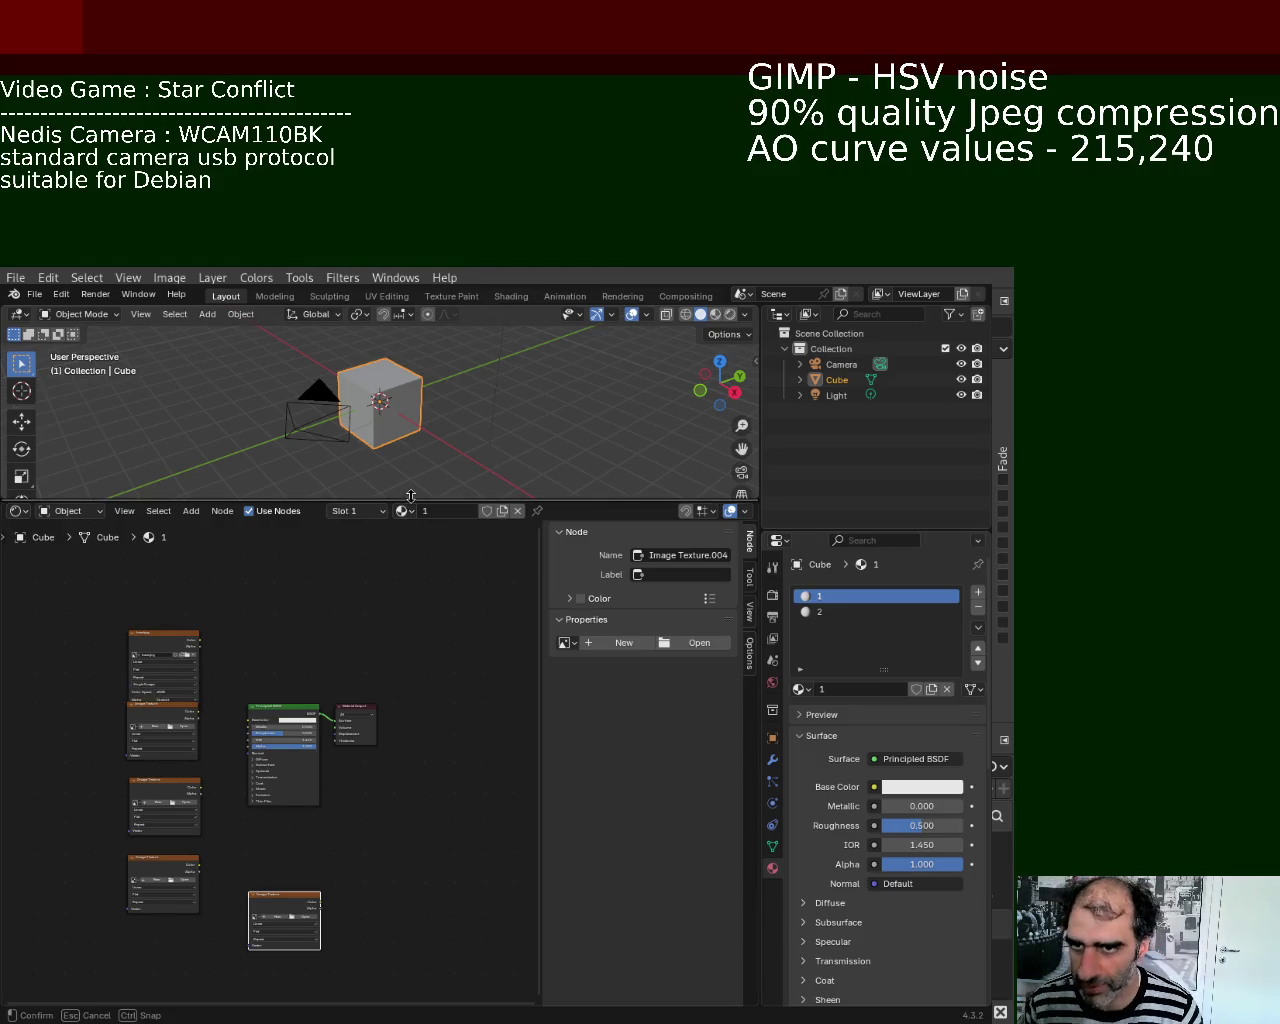
Step: Make the node graph taller and wider, then pan and zoom onto the texture nodes and Principled BSDF
drag(395, 501, 400, 479)
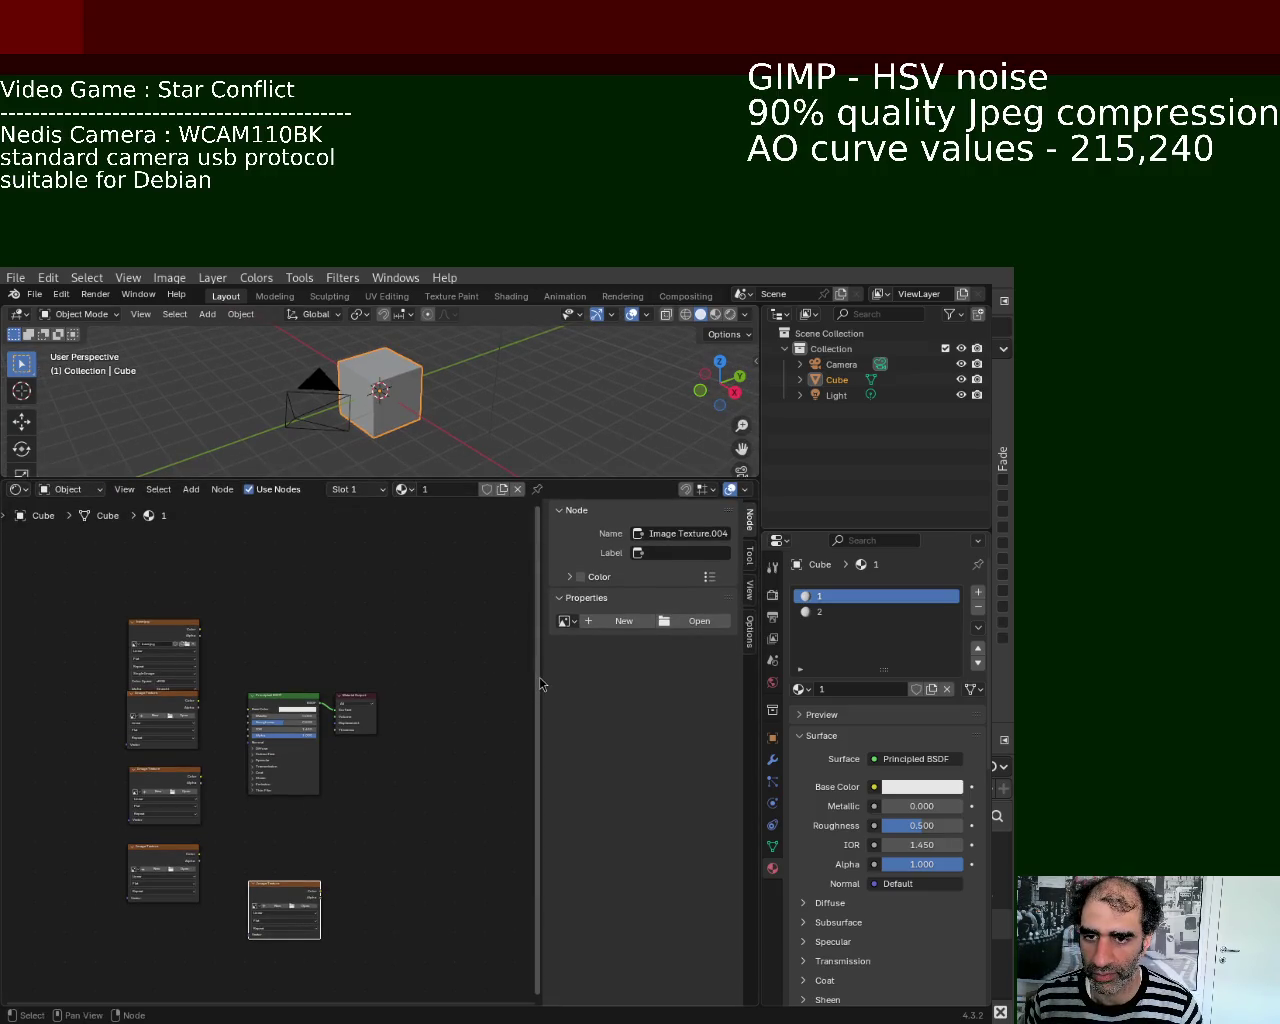
drag(541, 677, 684, 690)
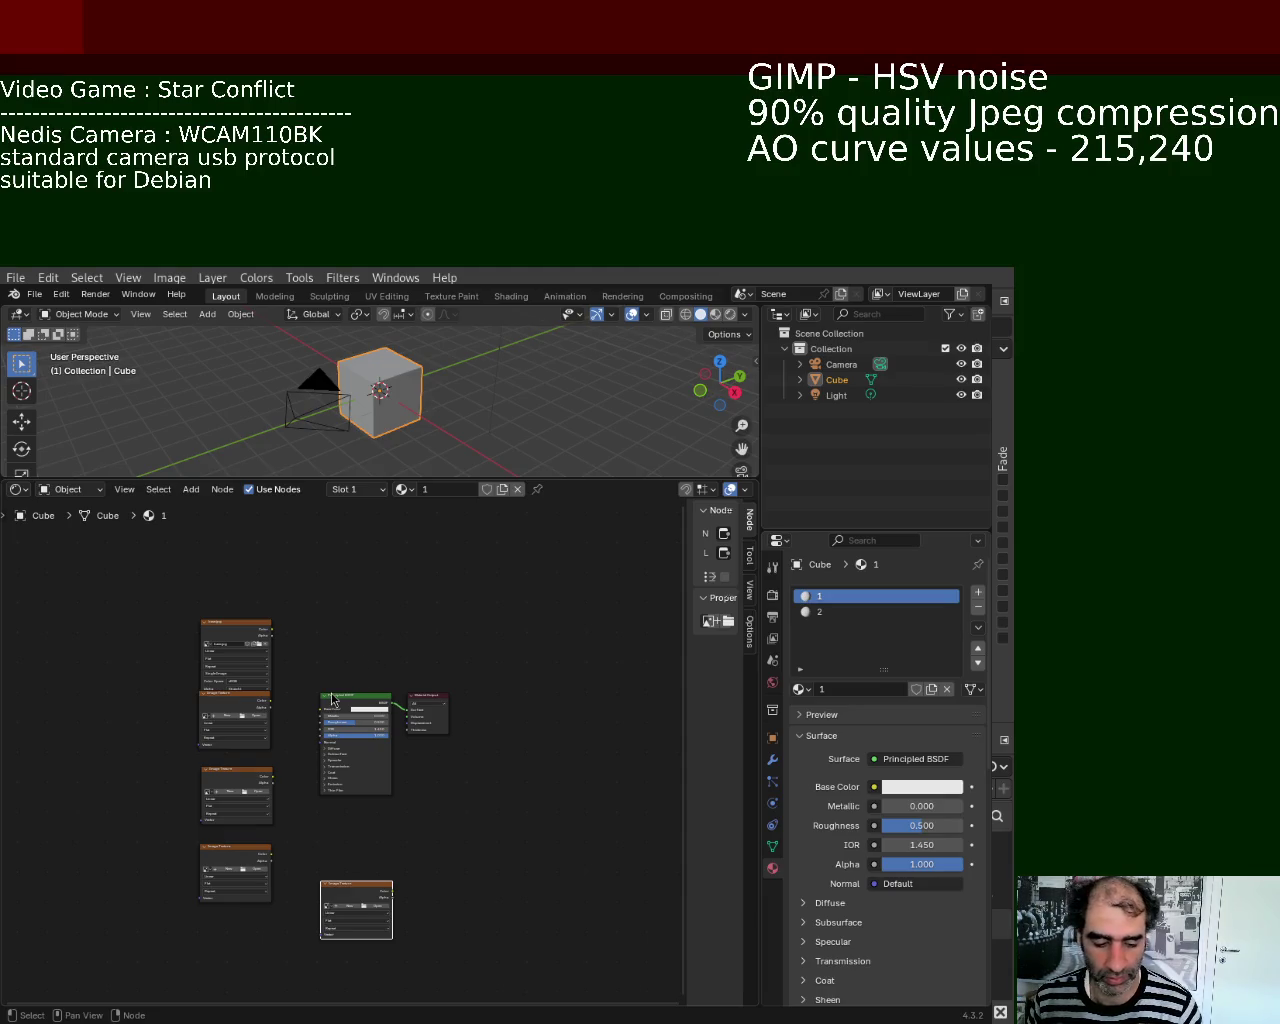
ctrl+drag(538, 764, 482, 653)
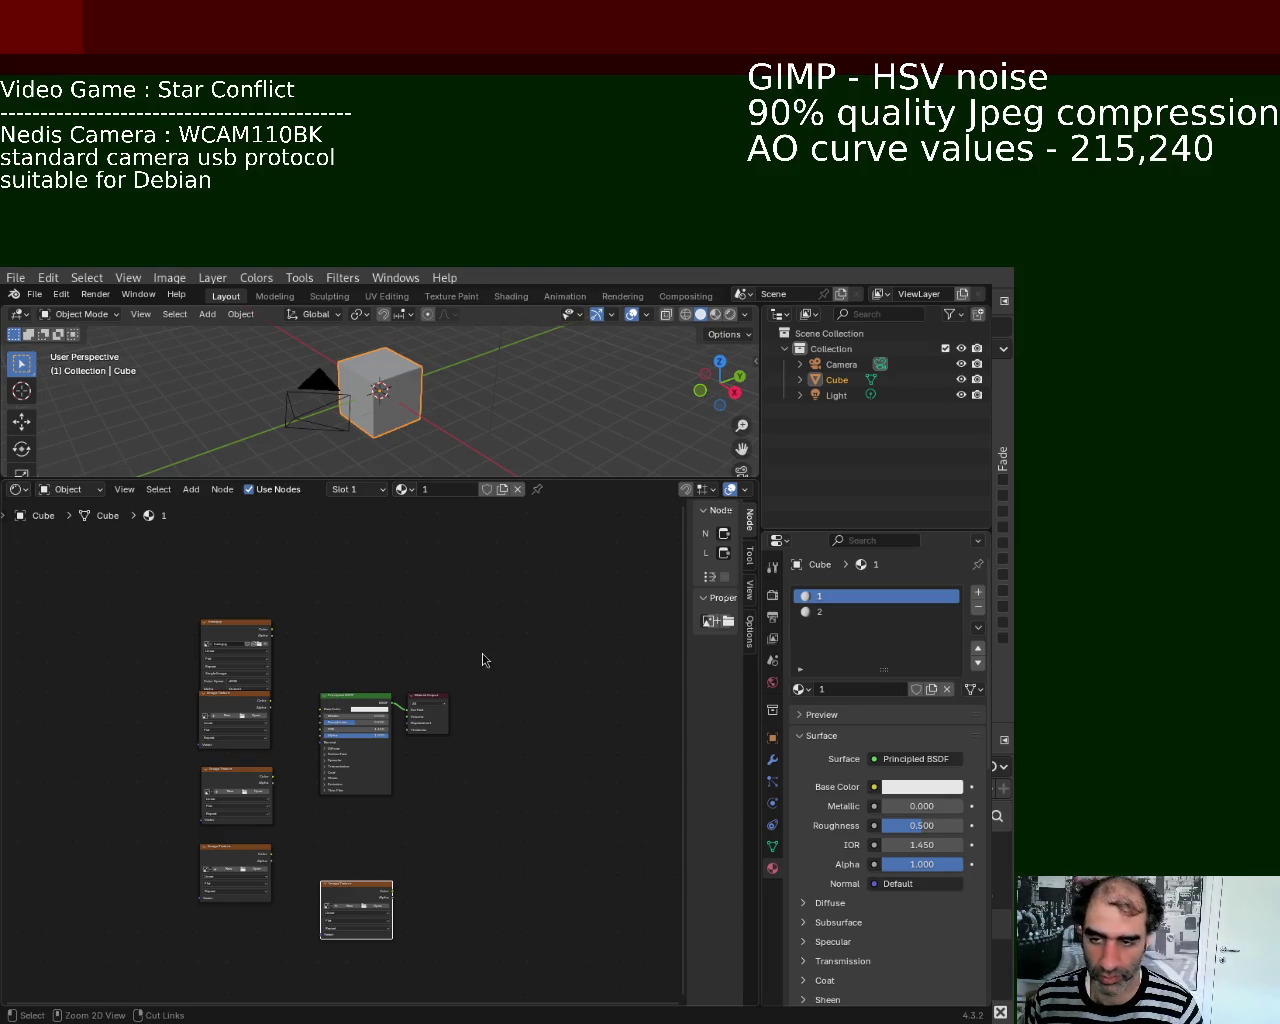
middle_drag(311, 613, 375, 707)
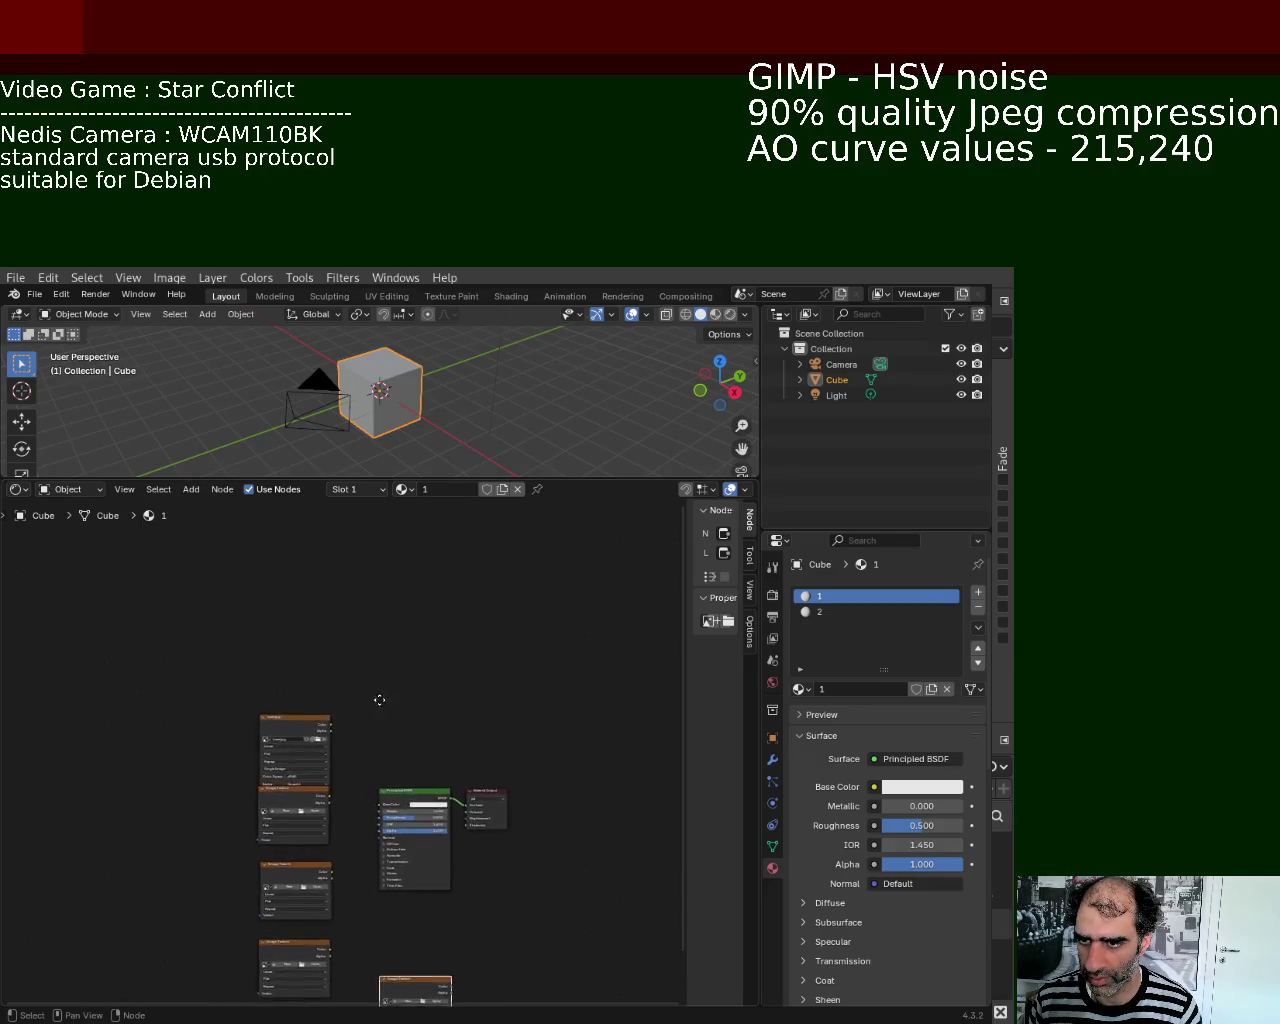
mouse_move(474, 674)
ctrl+middle_down()
mouse_move(449, 580)
mouse_move(441, 599)
ctrl+middle_up()
Step: Link base.jpg to Base Color and metallic.jpg to Metallic, moving the metallic node under base.jpg
drag(261, 586, 233, 534)
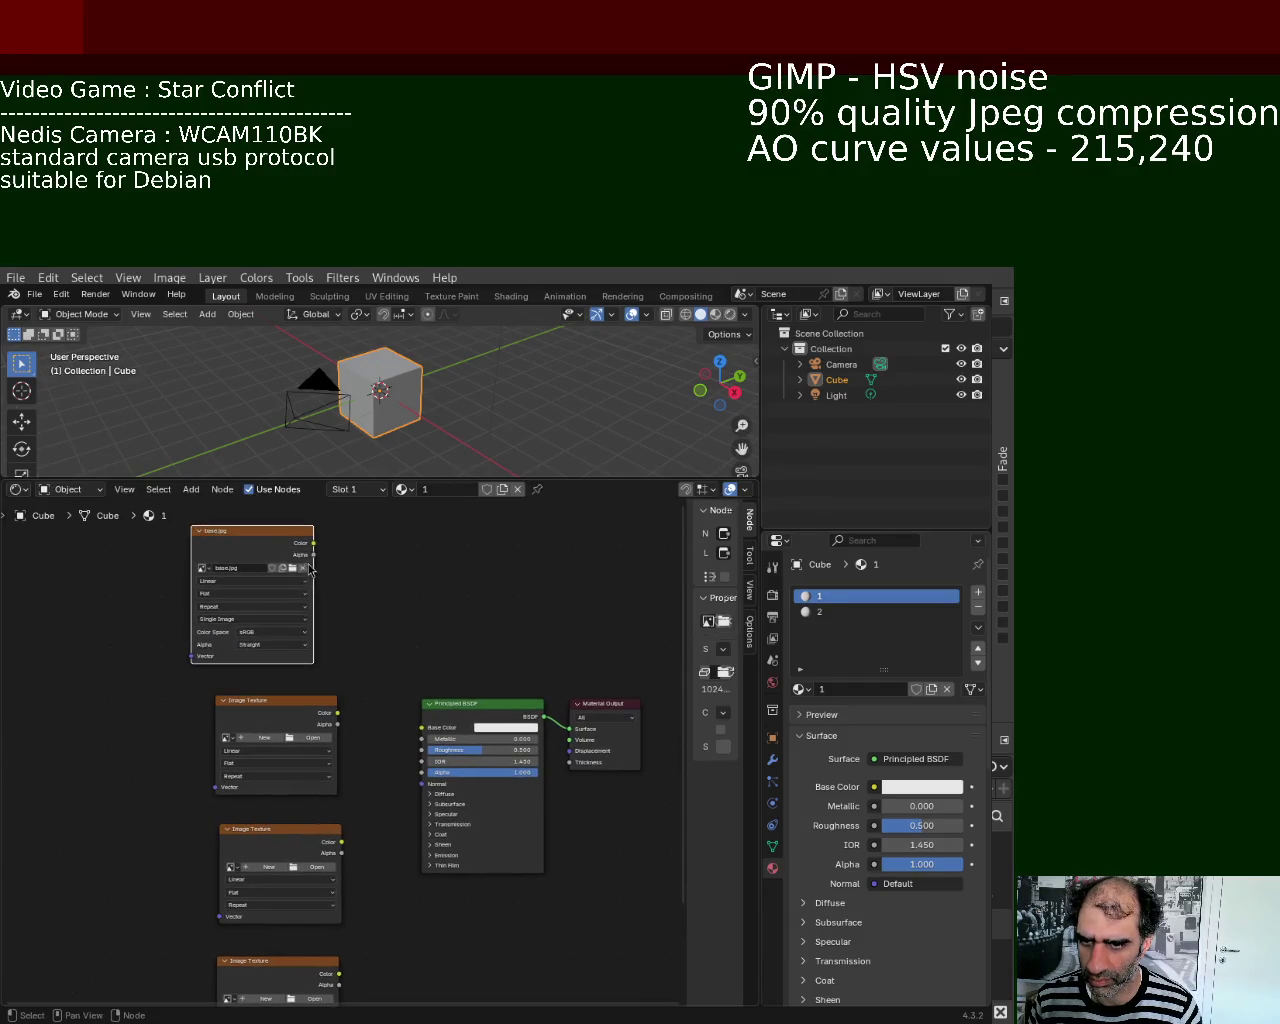
drag(313, 543, 422, 727)
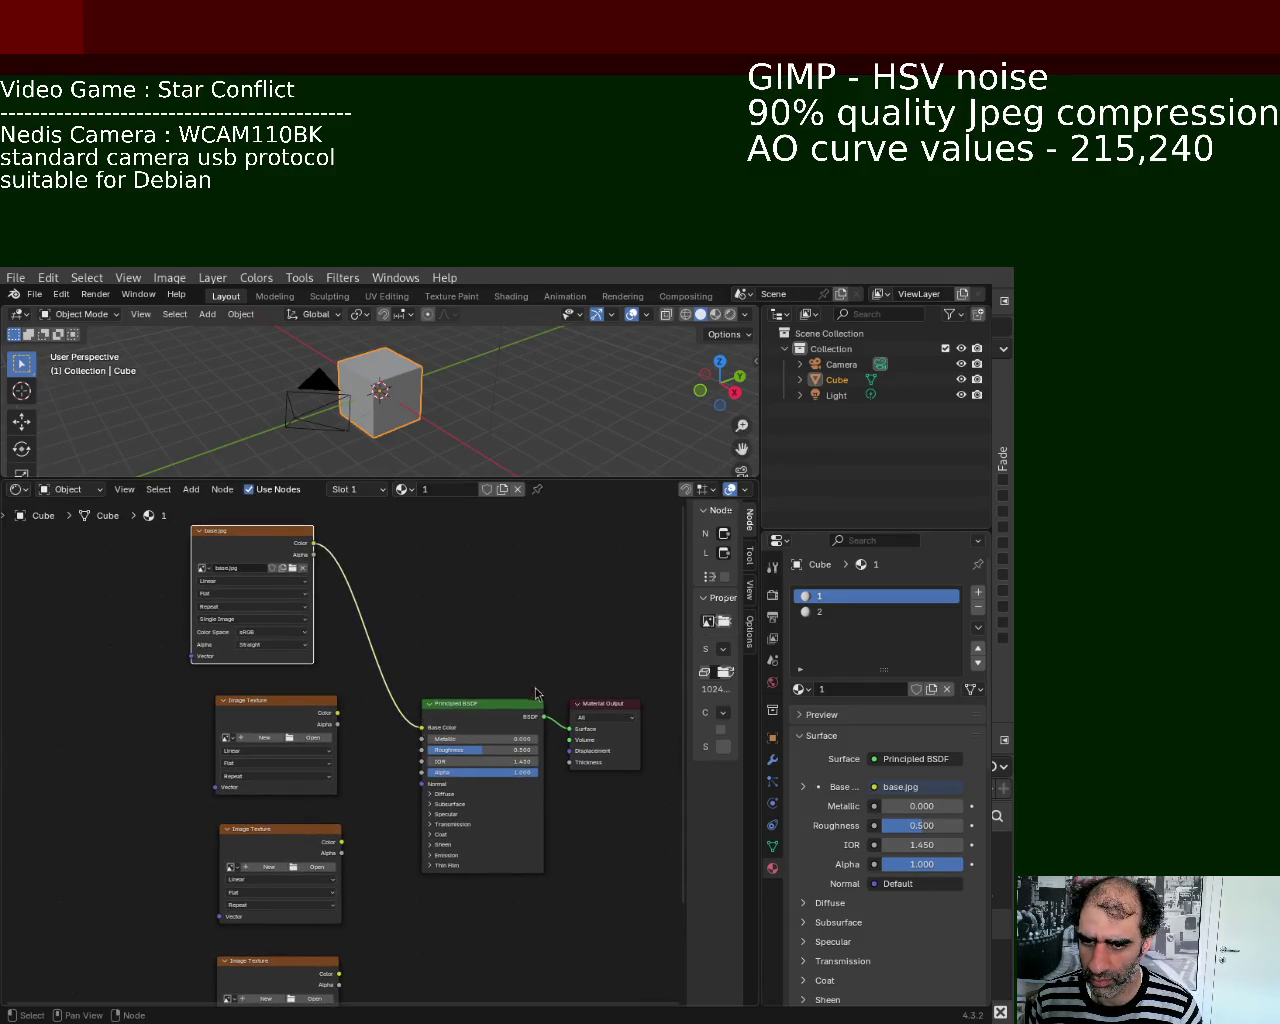
drag(272, 701, 250, 688)
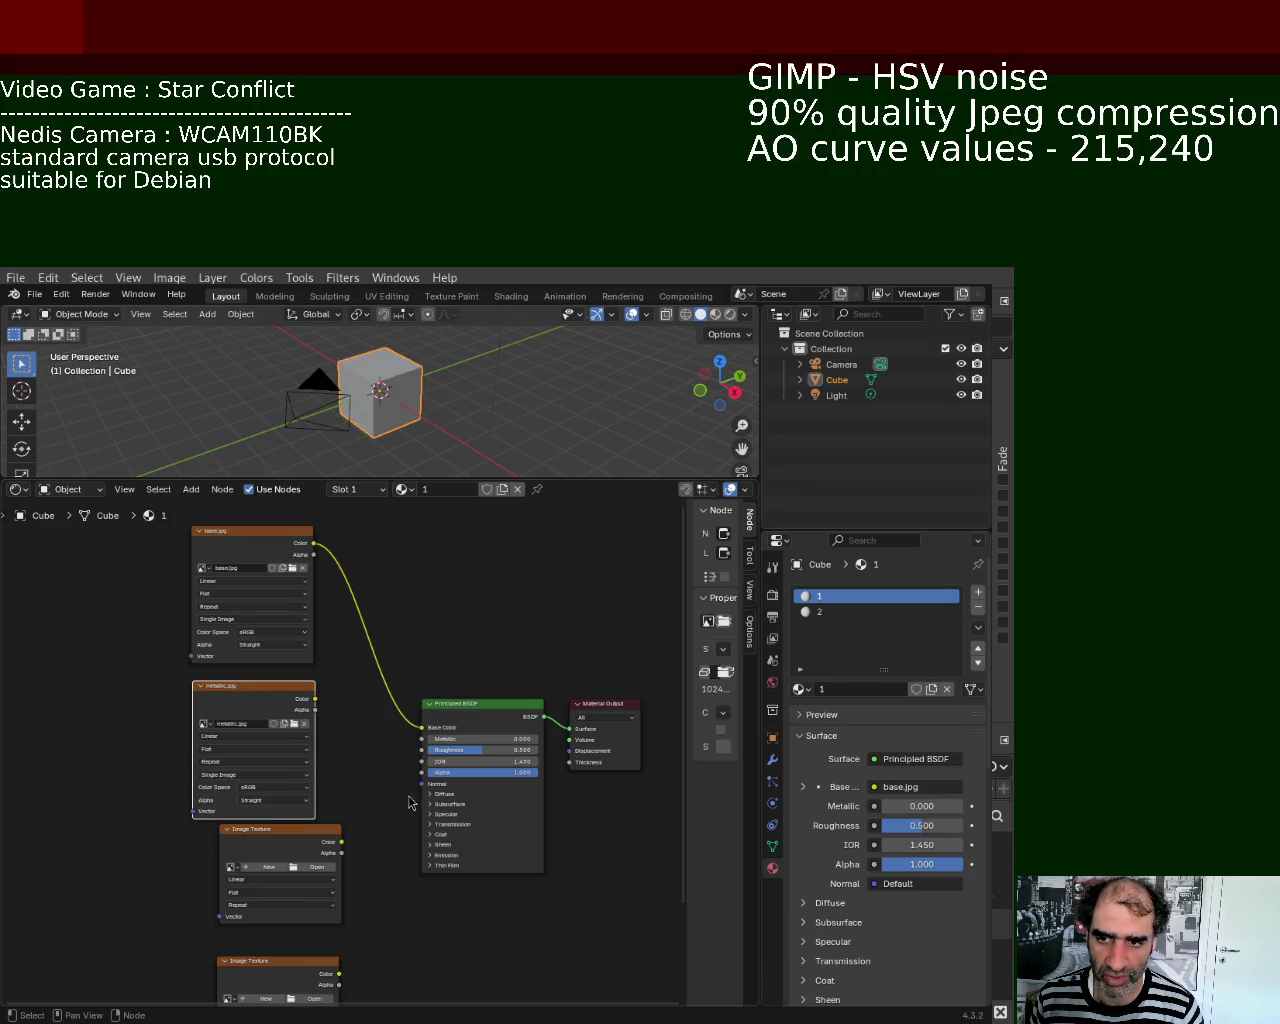
drag(315, 699, 421, 738)
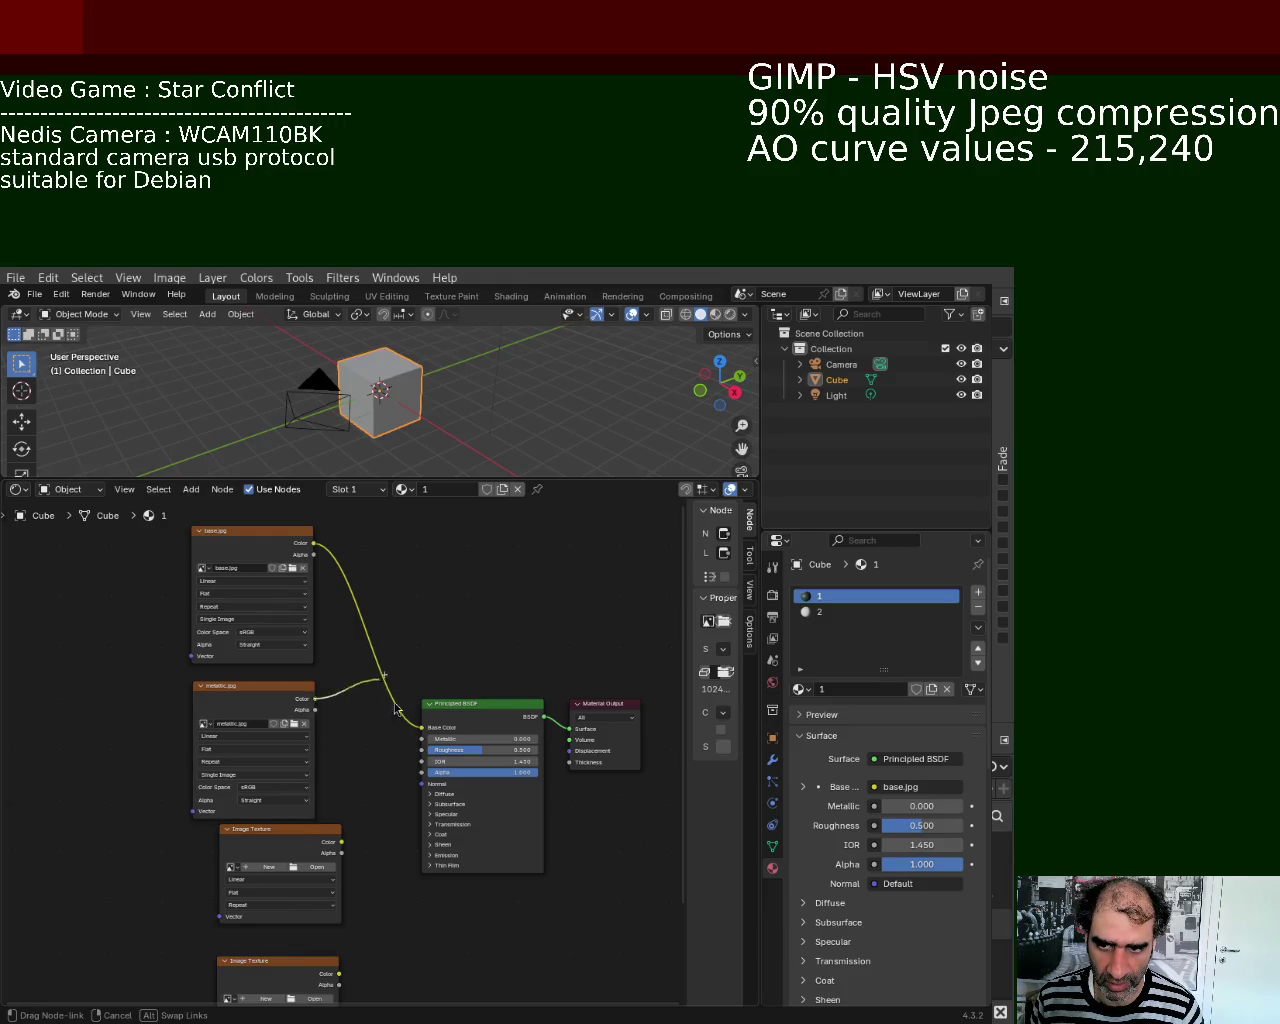
Step: Link the third texture node to Roughness, aligning it under metallic.jpg, and raise the Principled BSDF
drag(277, 692, 277, 685)
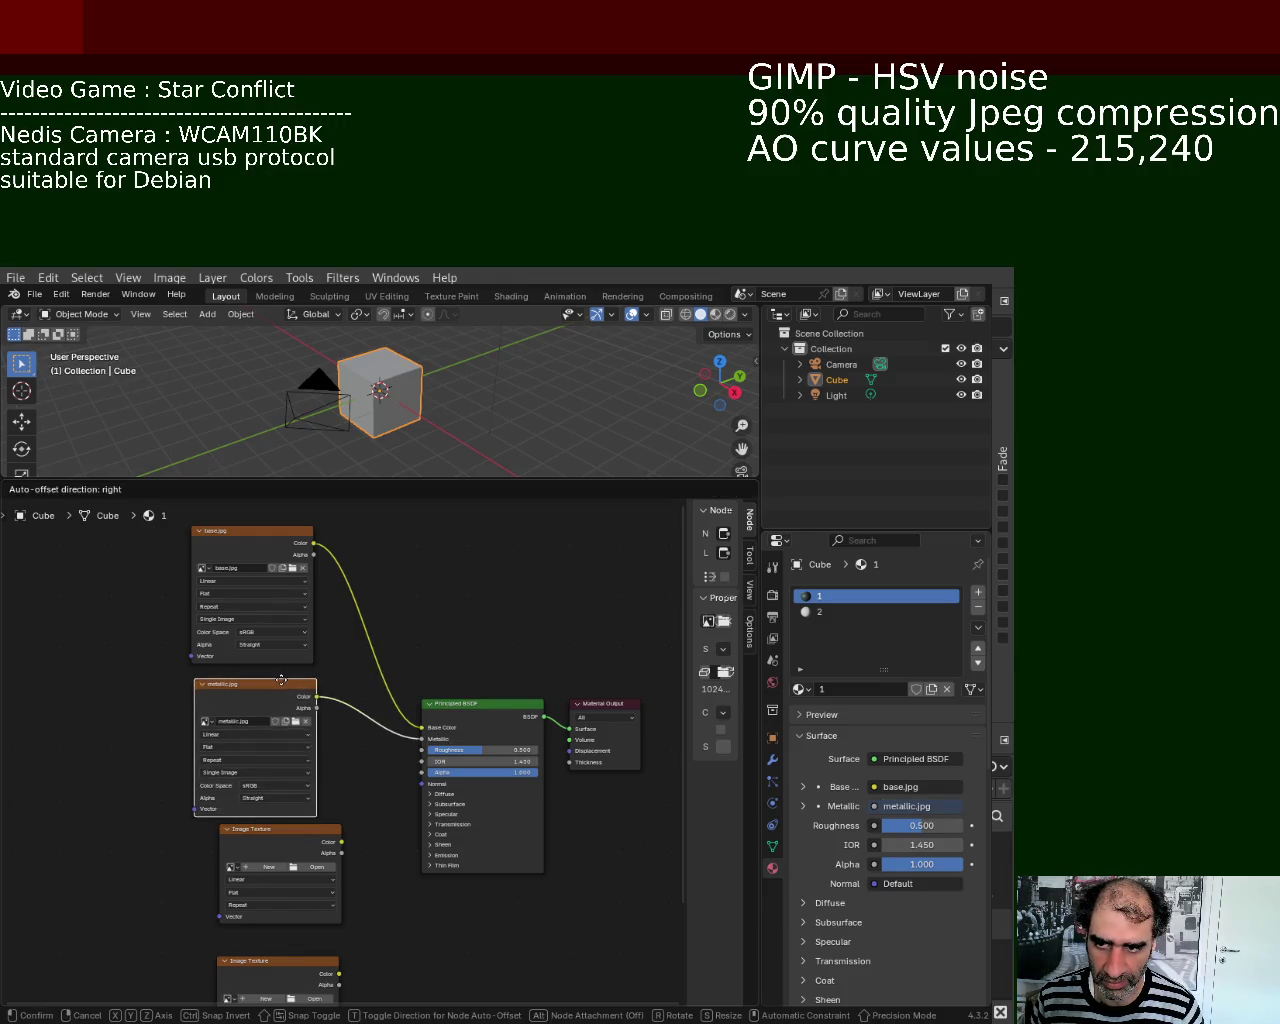
drag(303, 836, 274, 834)
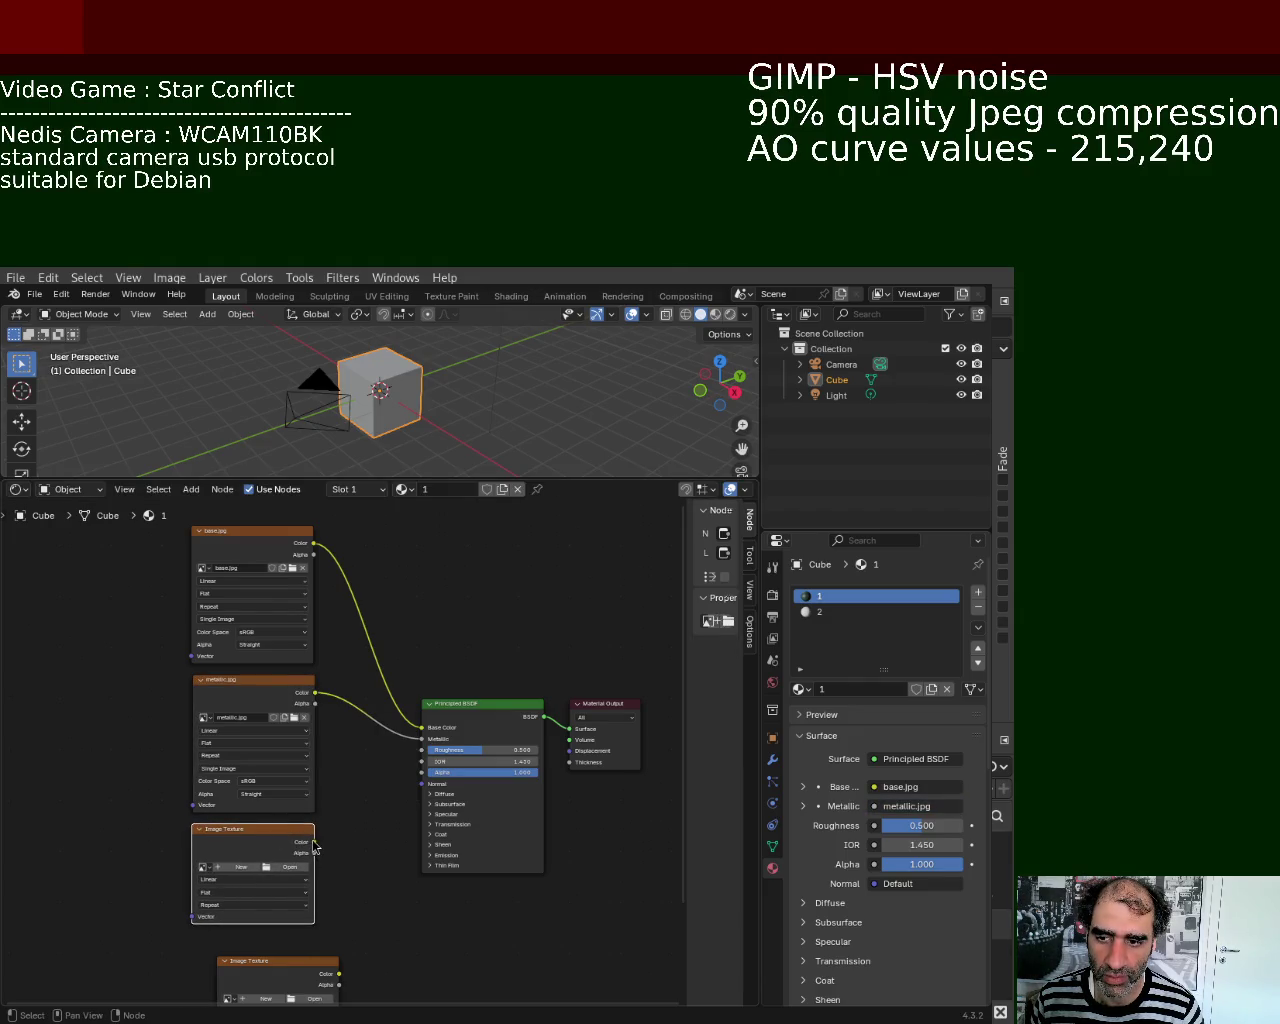
drag(315, 842, 422, 749)
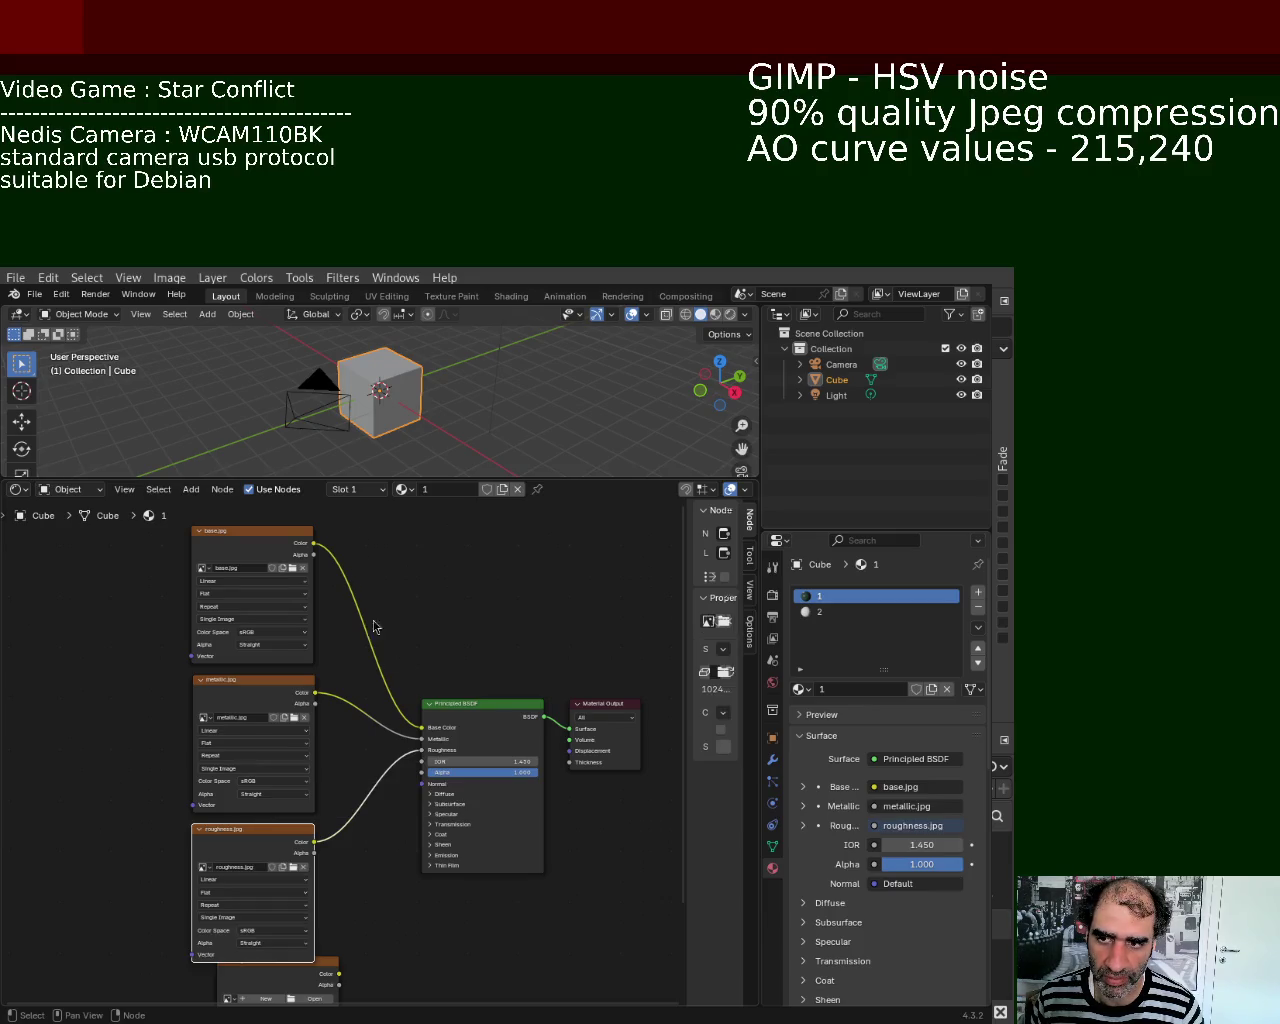
drag(478, 717, 472, 660)
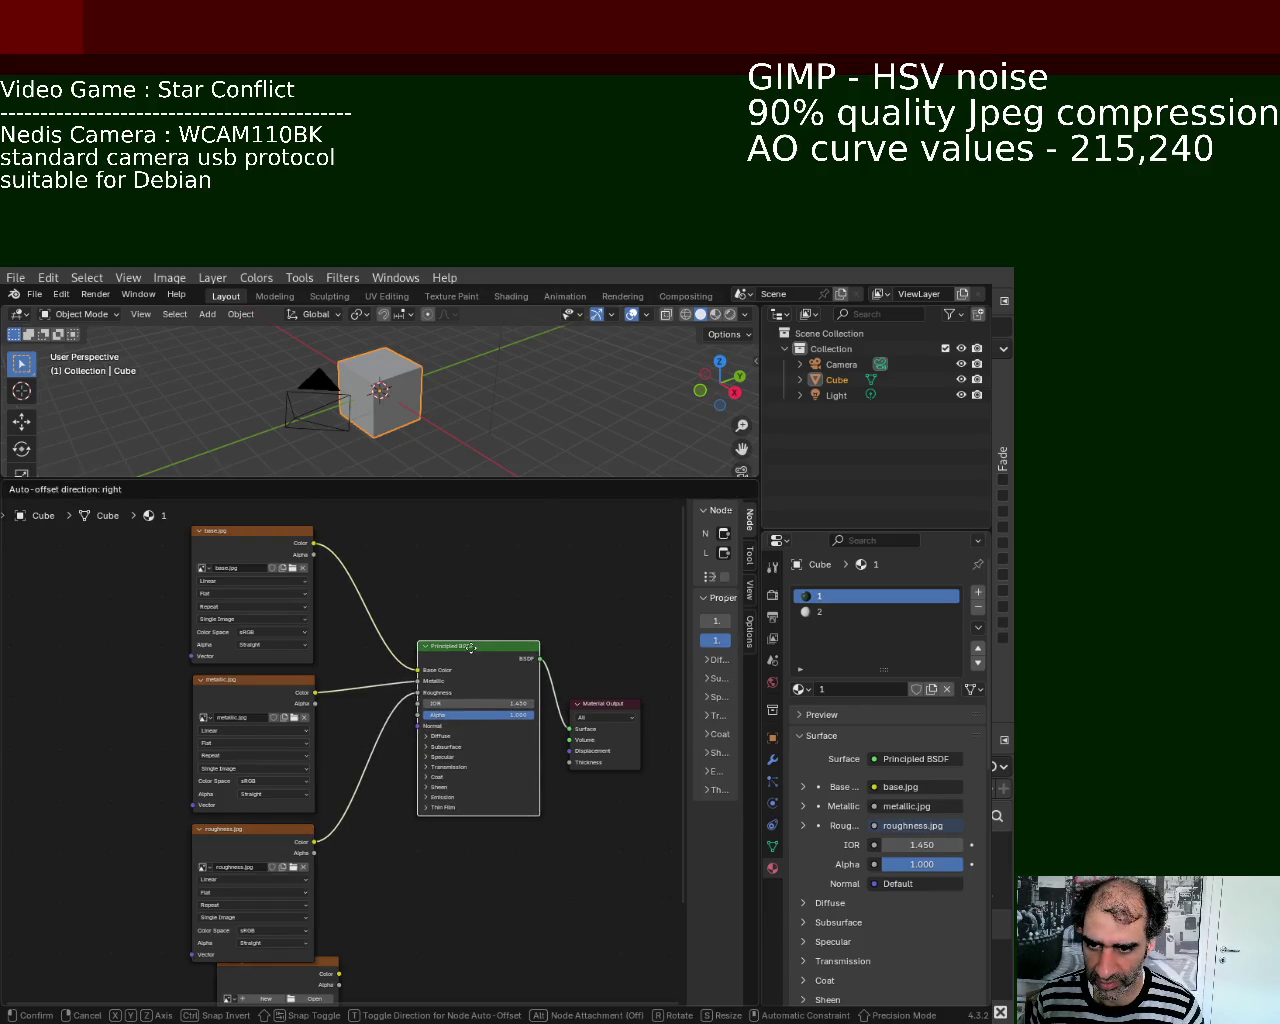
middle_drag(354, 903, 371, 789)
mouse_move(352, 834)
mouse_down()
mouse_move(334, 856)
mouse_move(416, 605)
mouse_move(436, 594)
mouse_up()
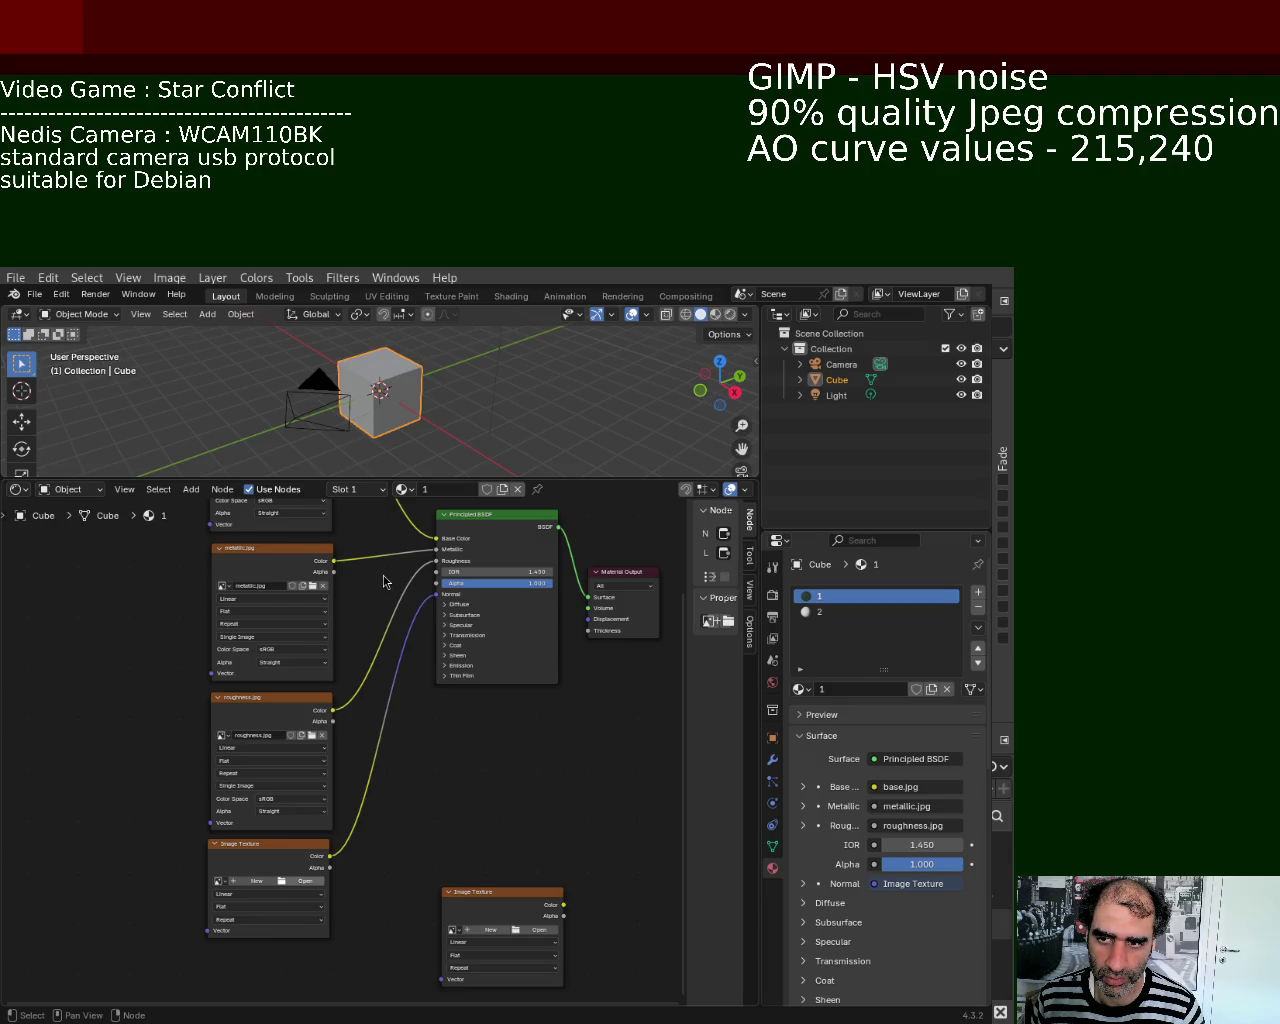
Step: Feed roughness.jpg into the Normal input and rearrange the texture, Principled BSDF and Material Output nodes
key(ctrl+z)
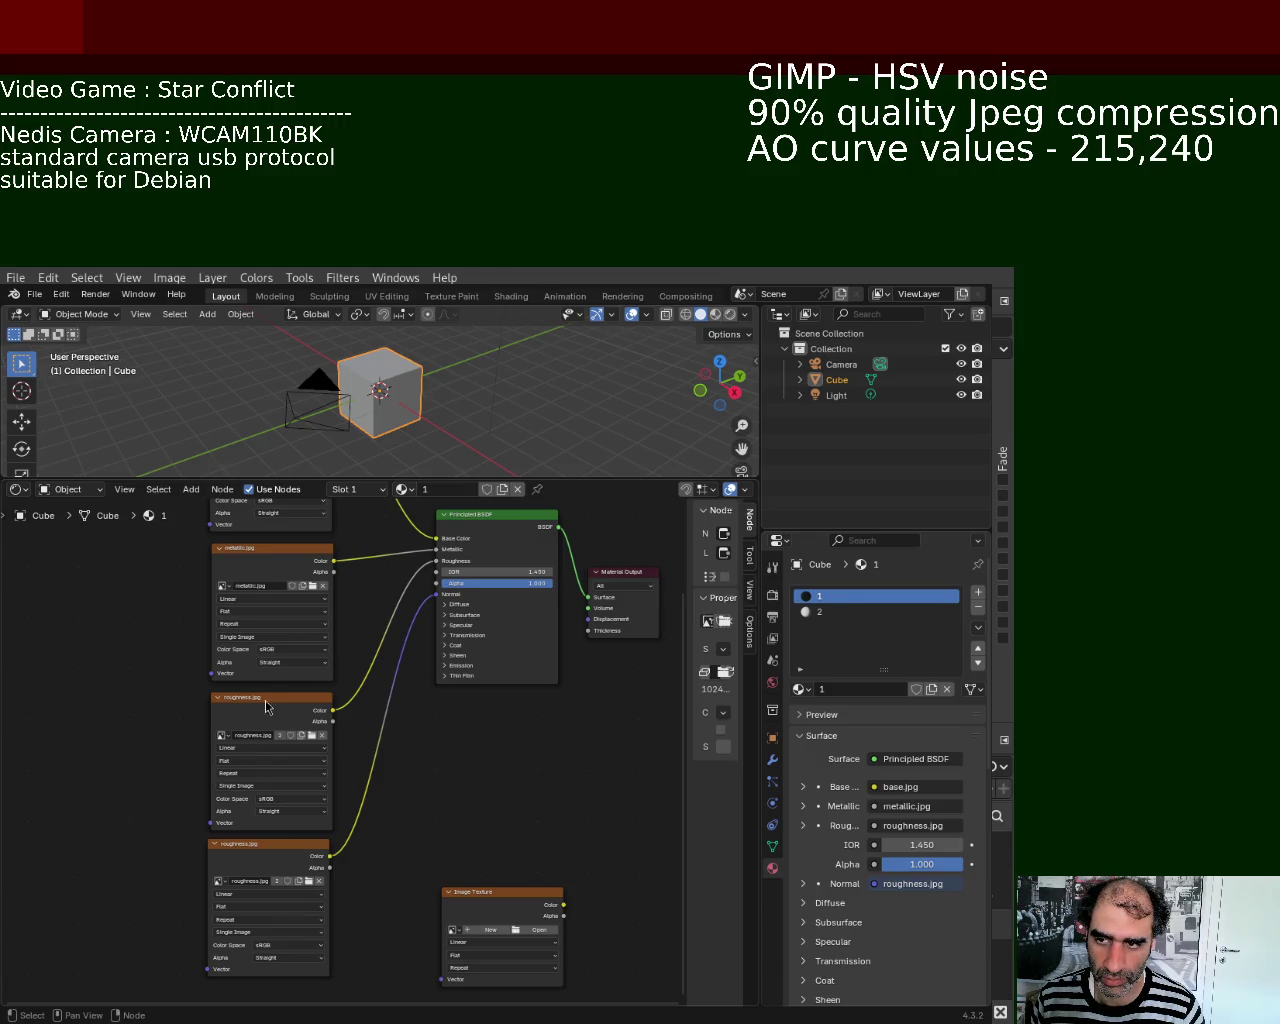
mouse_move(454, 760)
mouse_down()
mouse_move(510, 852)
mouse_move(272, 953)
mouse_up()
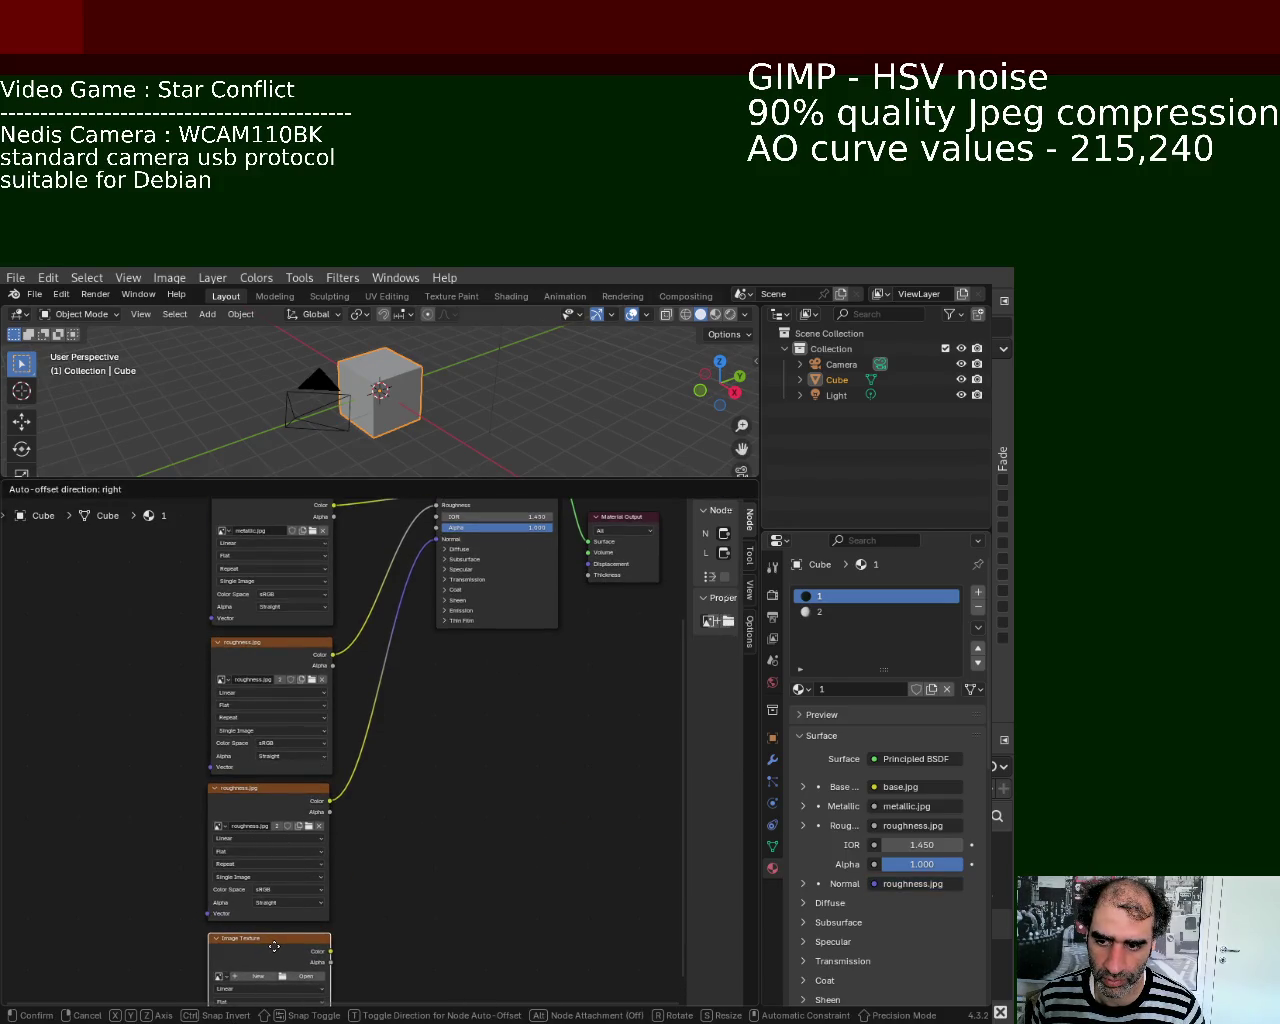
drag(272, 953, 272, 946)
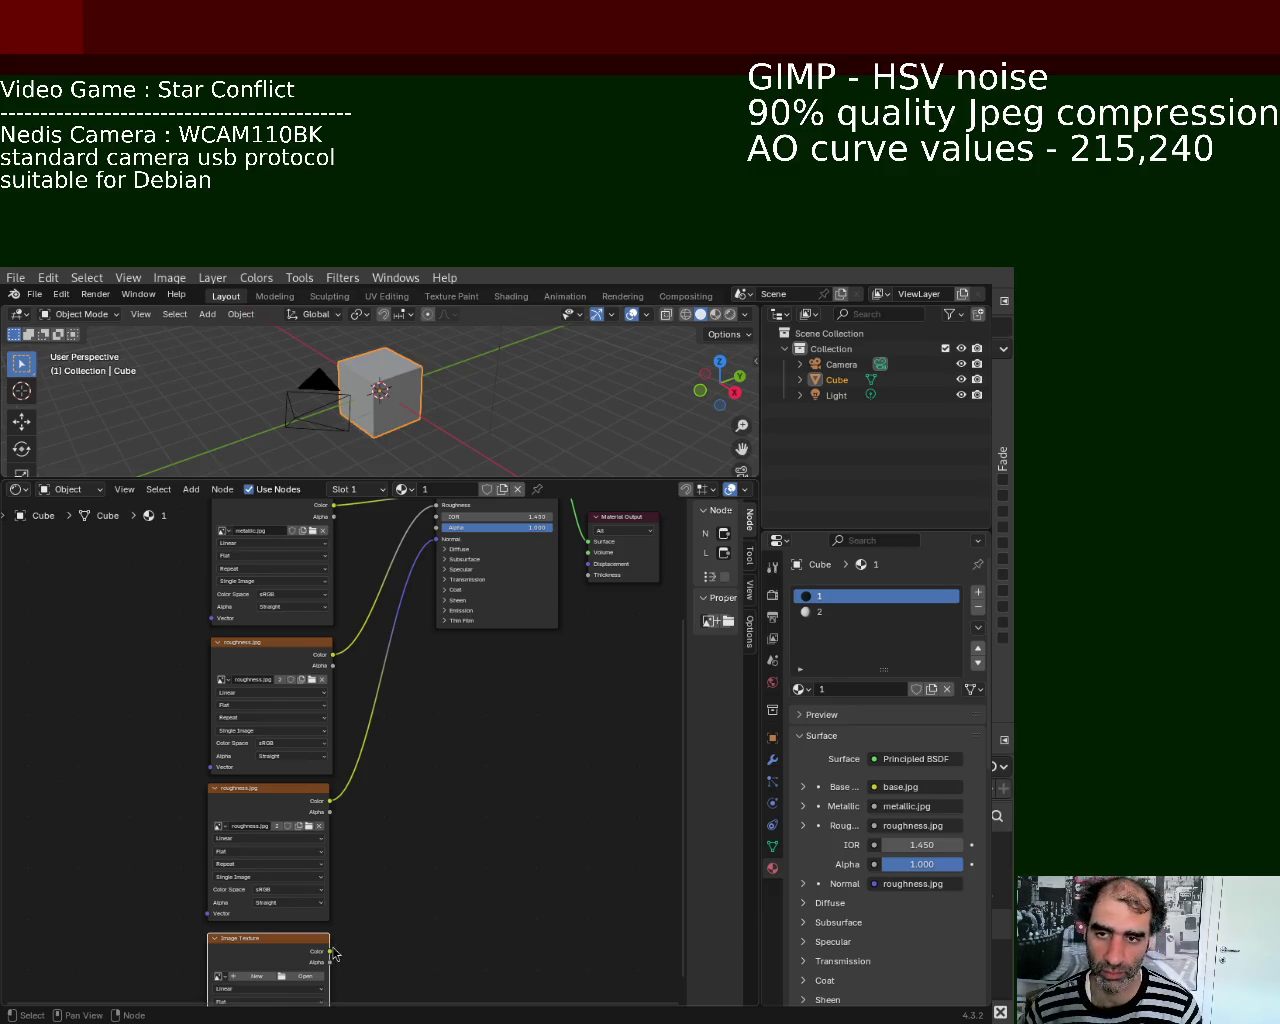
mouse_move(491, 691)
middle_down()
mouse_move(465, 882)
mouse_move(503, 923)
mouse_move(390, 800)
mouse_move(417, 903)
mouse_move(432, 881)
middle_up()
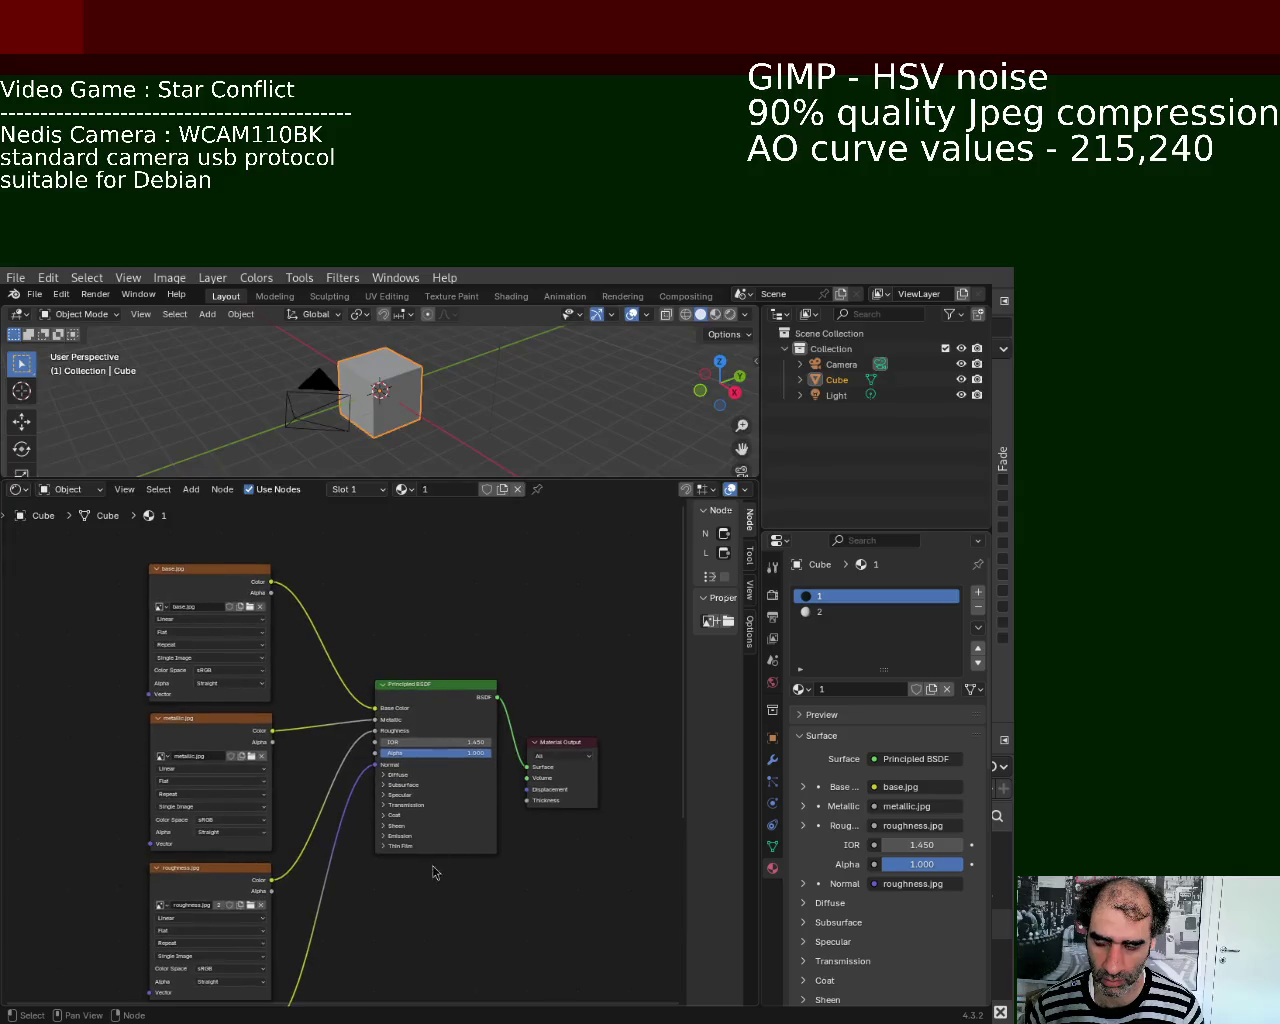
drag(462, 698, 453, 740)
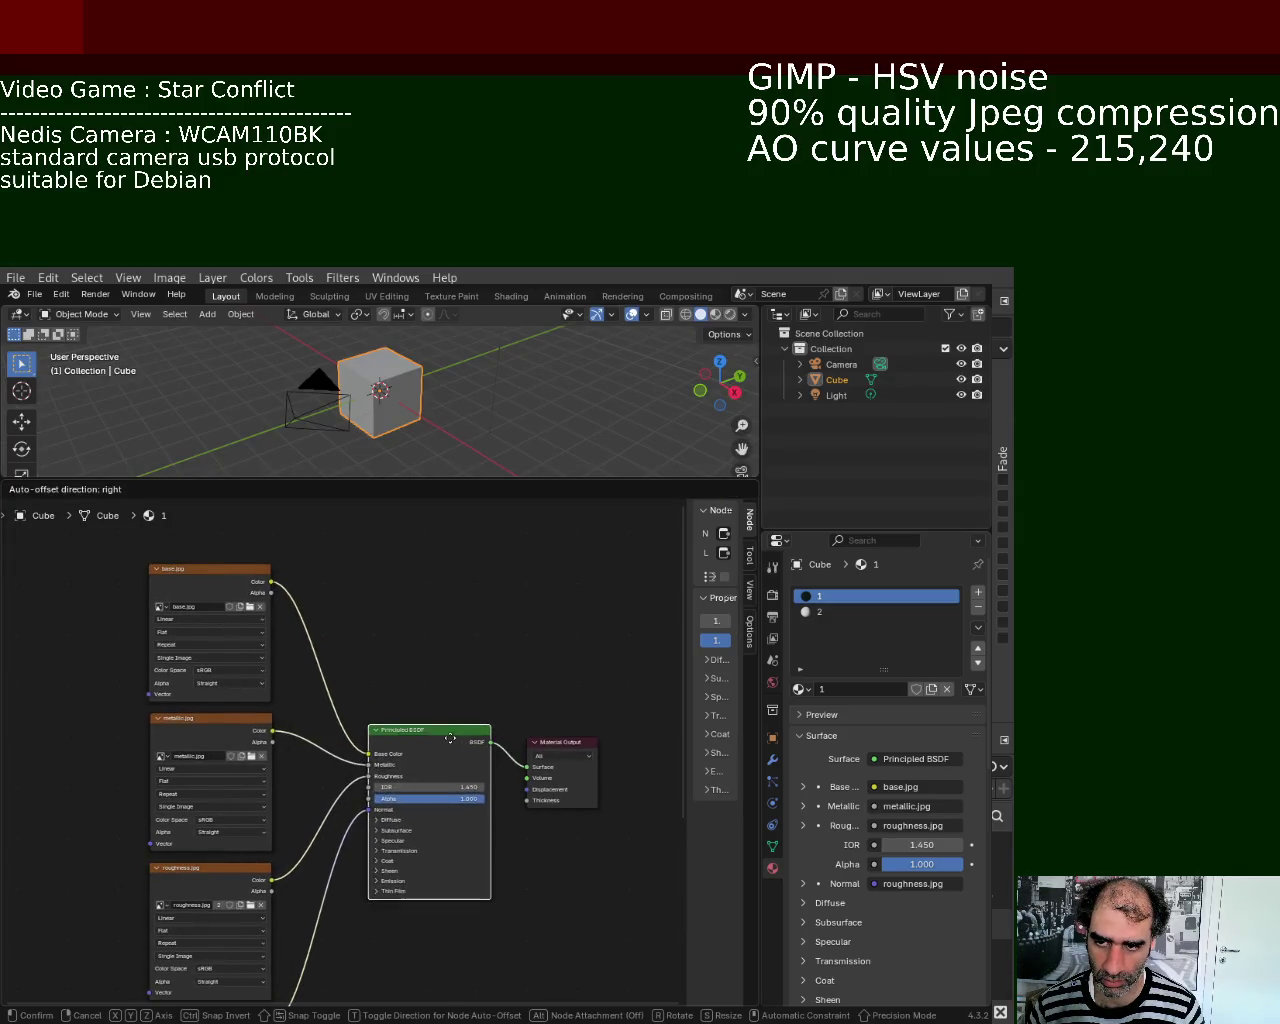
drag(563, 750, 581, 733)
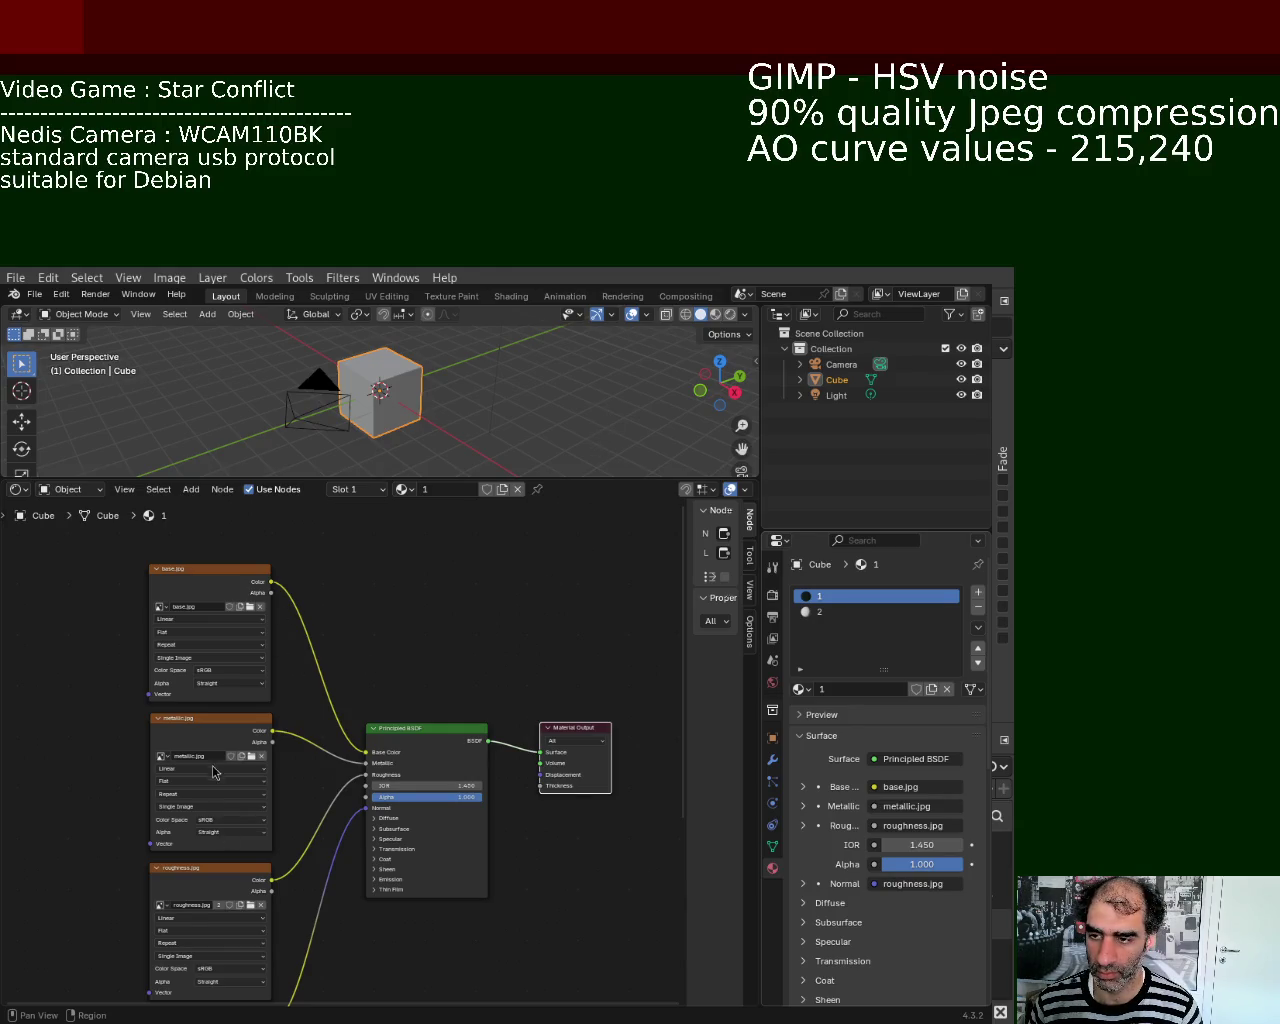
middle_drag(419, 912, 444, 677)
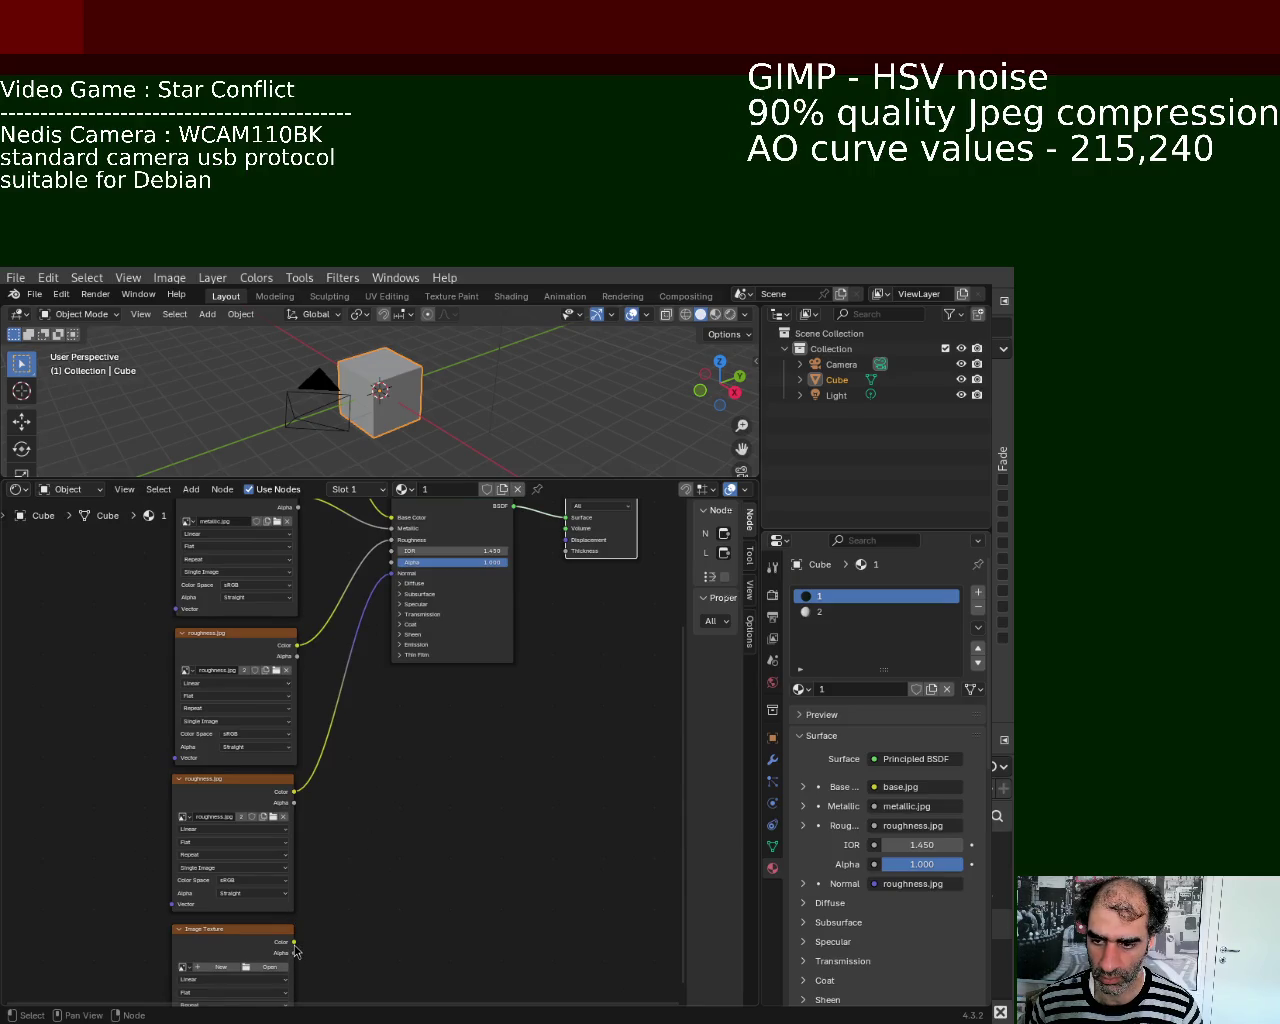
drag(296, 950, 385, 830)
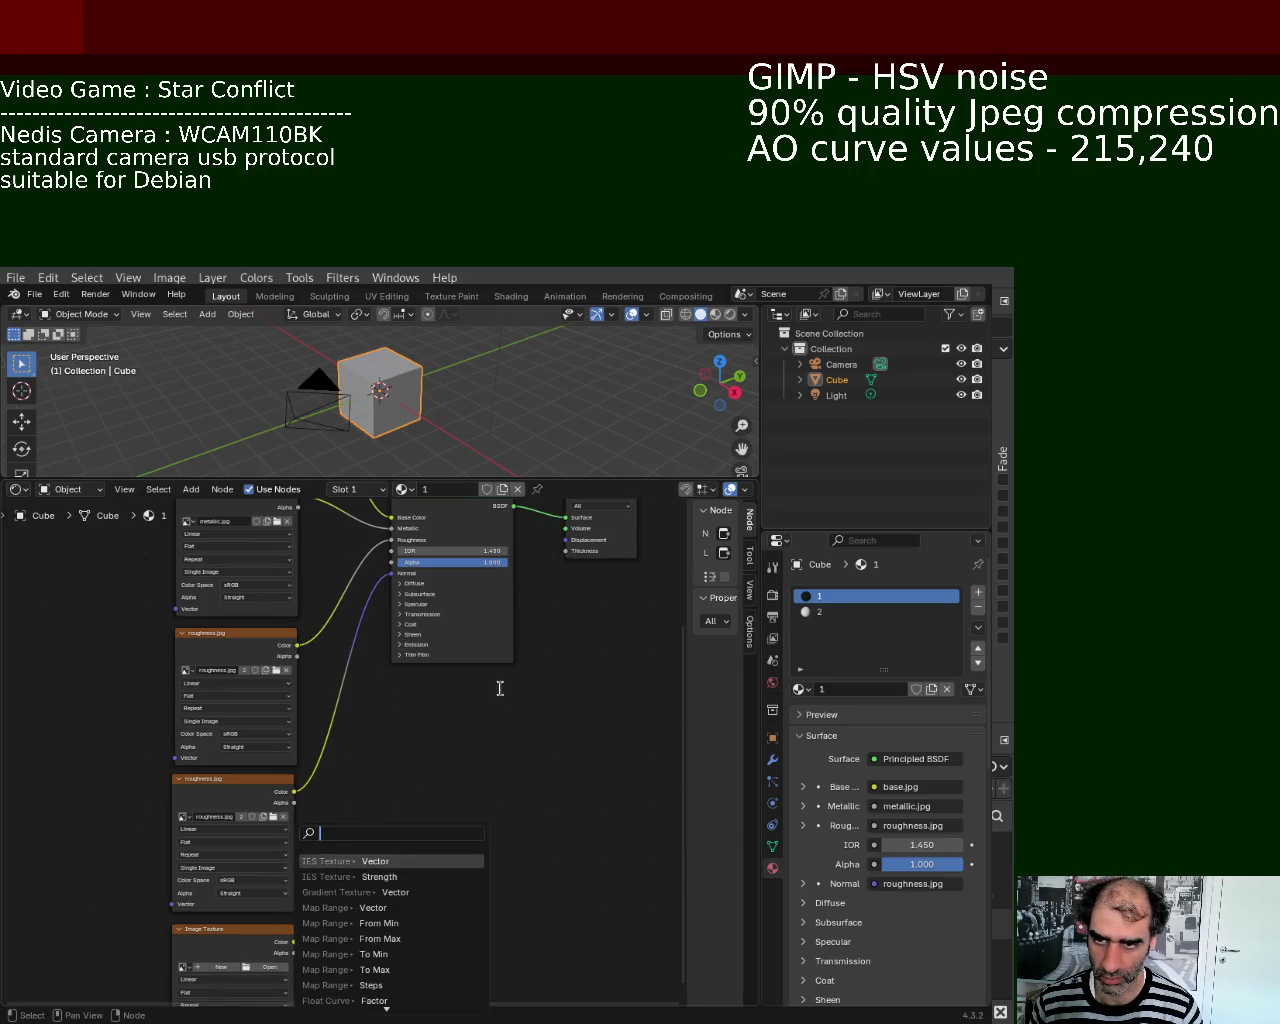
key(Escape)
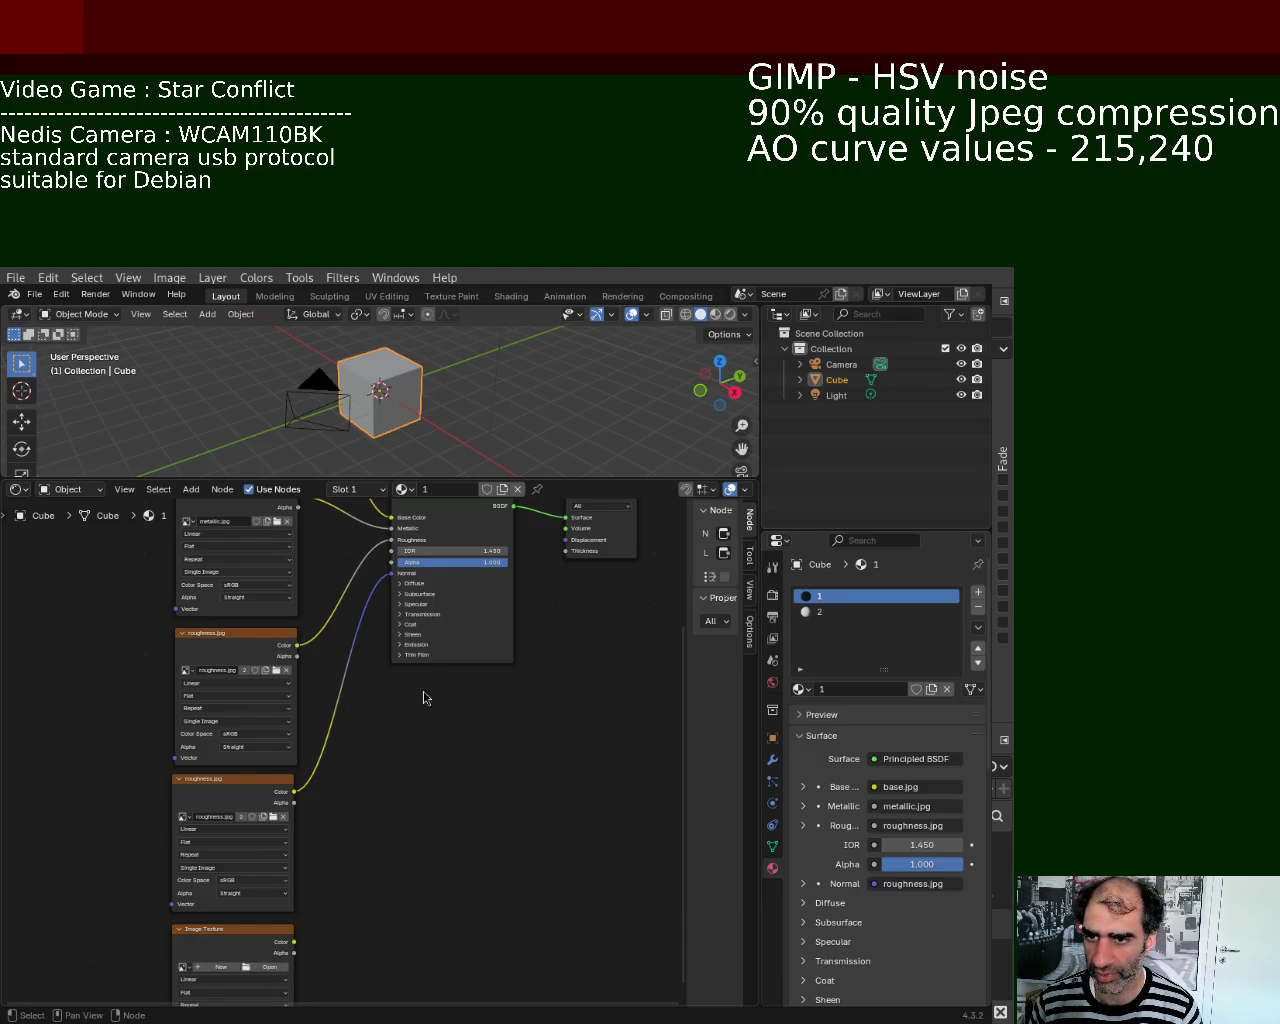
key(Home)
key(shift+a)
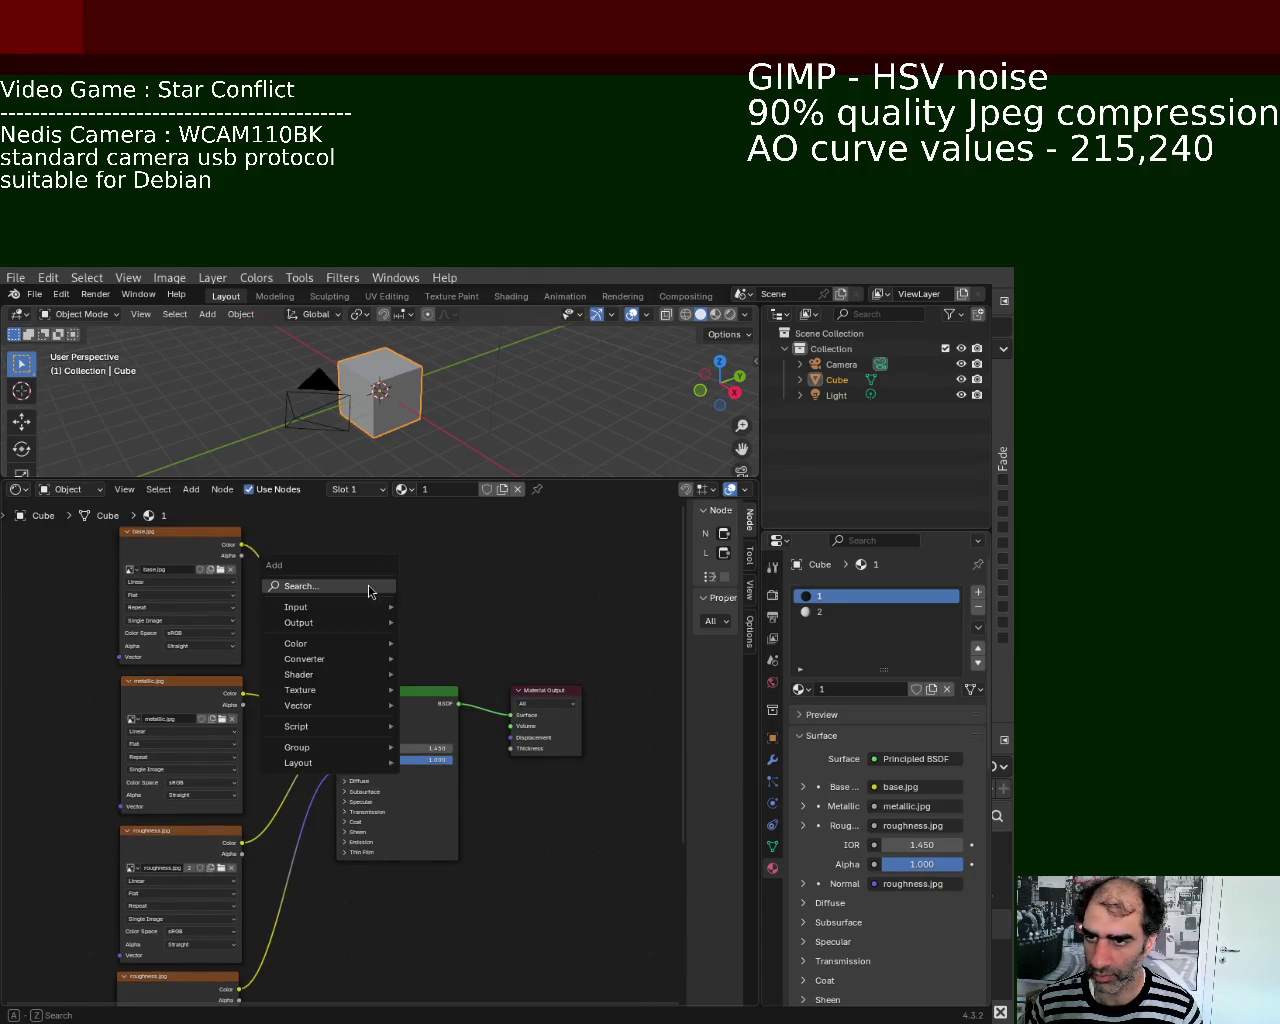
click(398, 584)
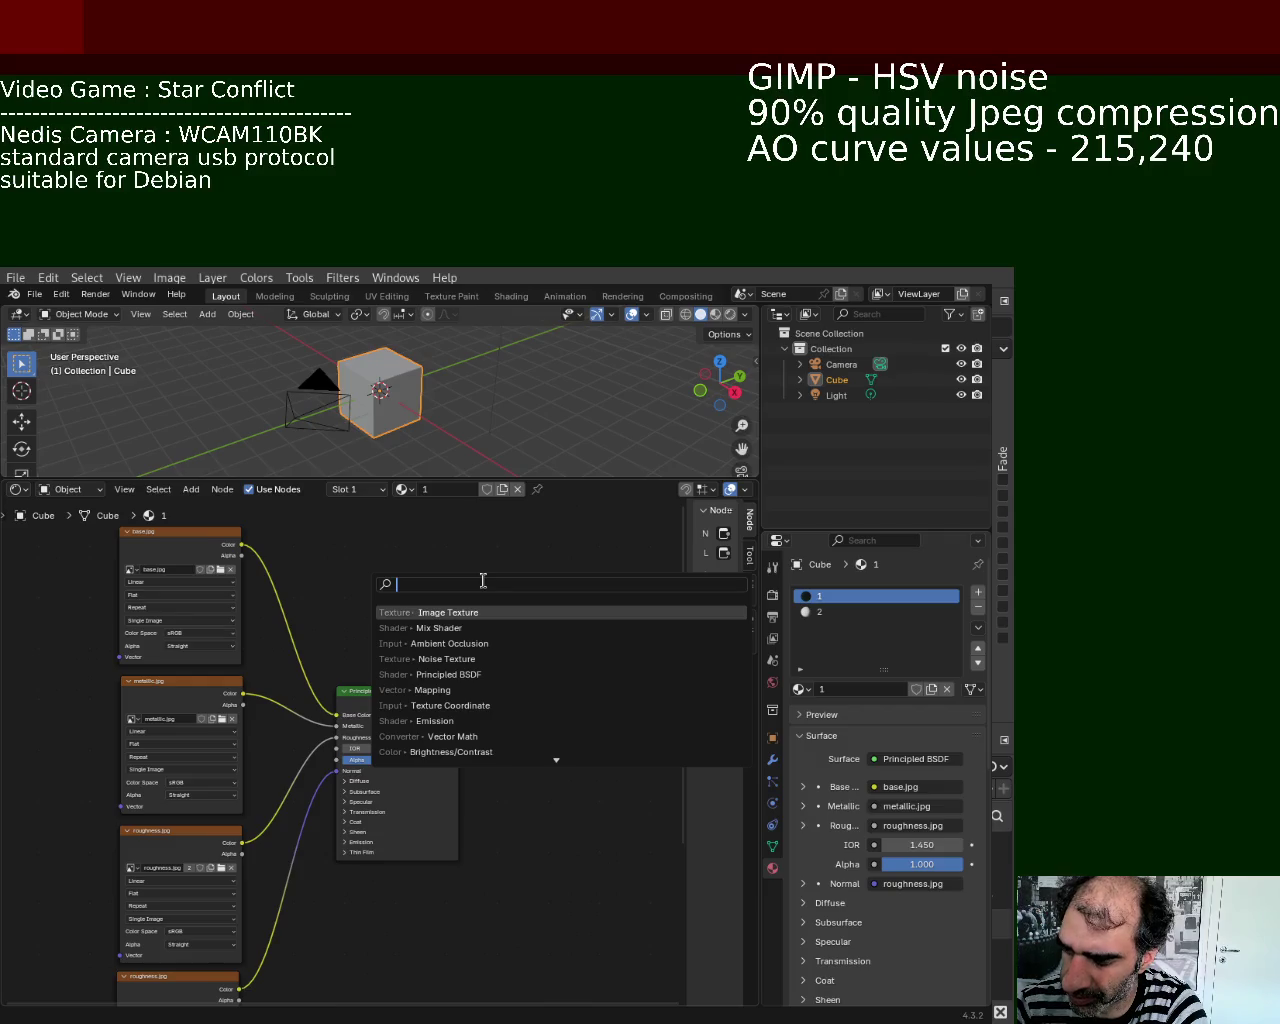
text(ao)
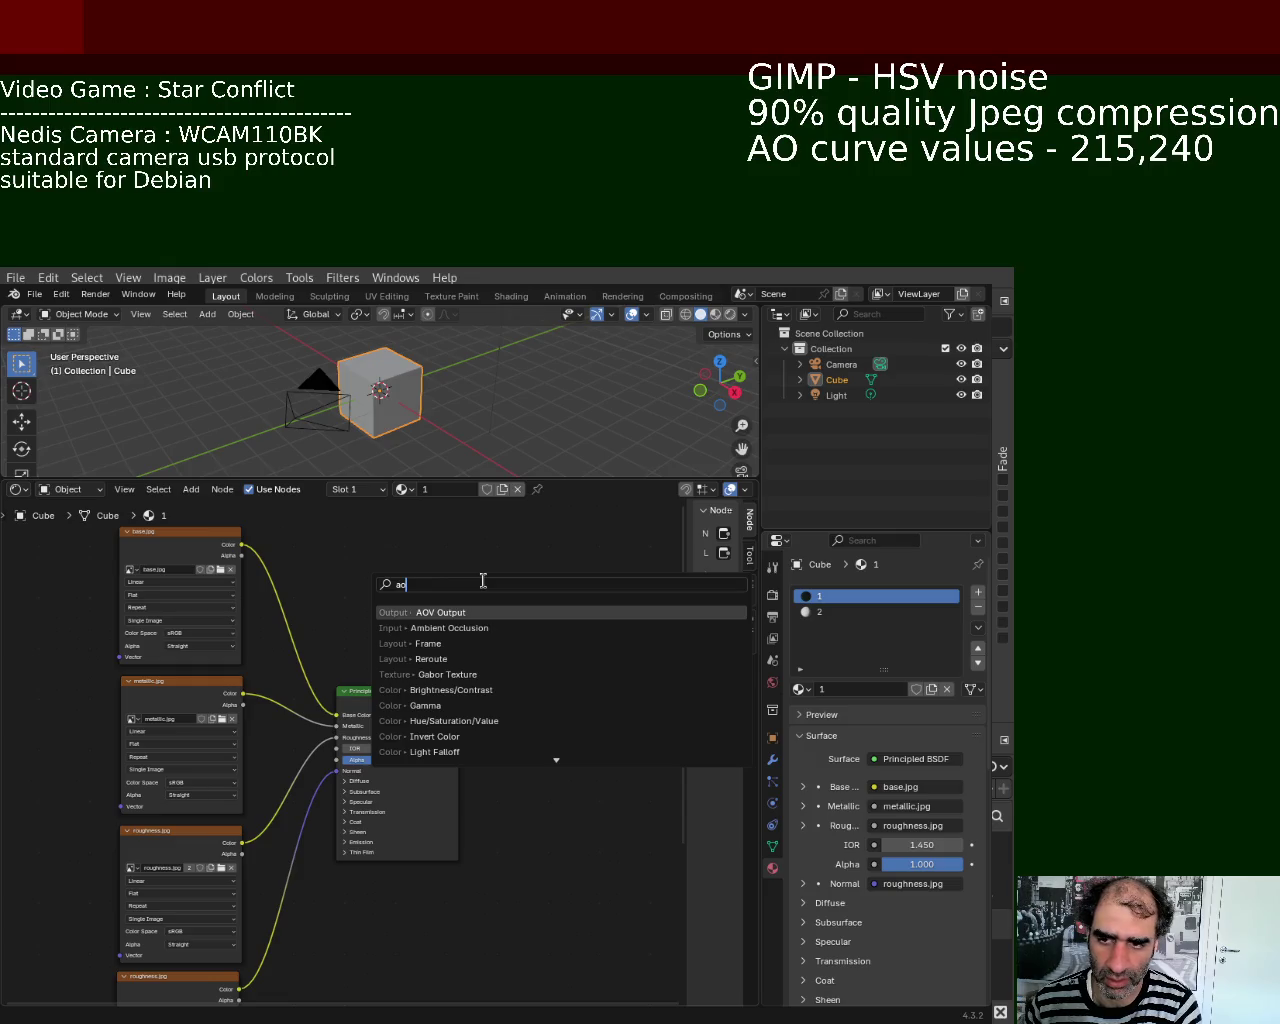
key(BackSpace)
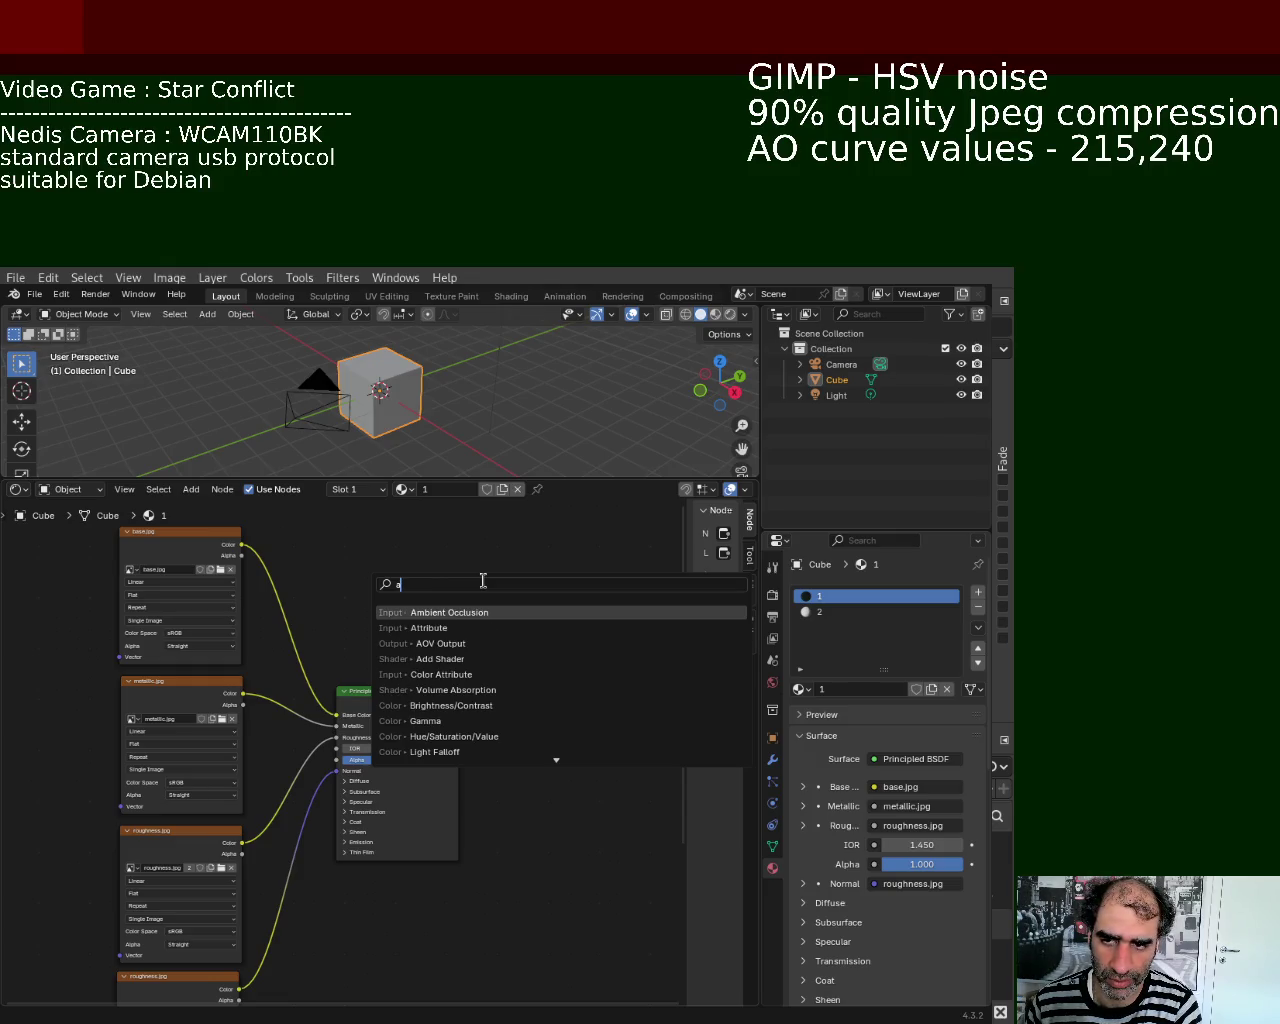
key(BackSpace)
text(ap)
key(BackSpace)
key(BackSpace)
key(Escape)
Step: Wire the bottom Image Texture into Principled BSDF's Specular IOR Level and load specular.jpg into it
mouse_move(414, 965)
middle_down()
mouse_move(437, 720)
mouse_move(386, 694)
mouse_move(415, 787)
middle_up()
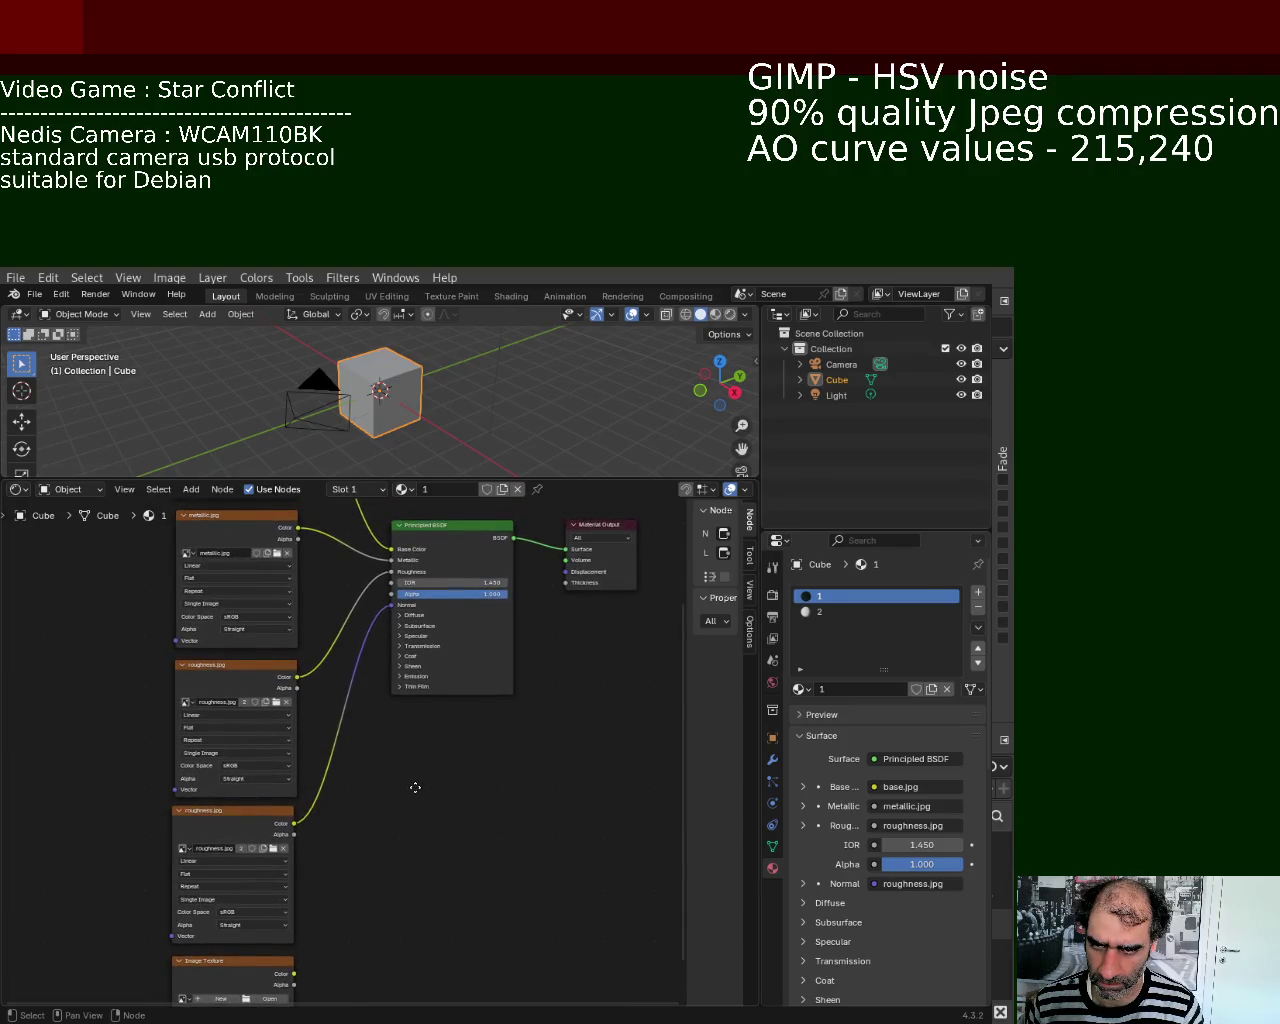
click(400, 637)
middle_drag(478, 940, 439, 832)
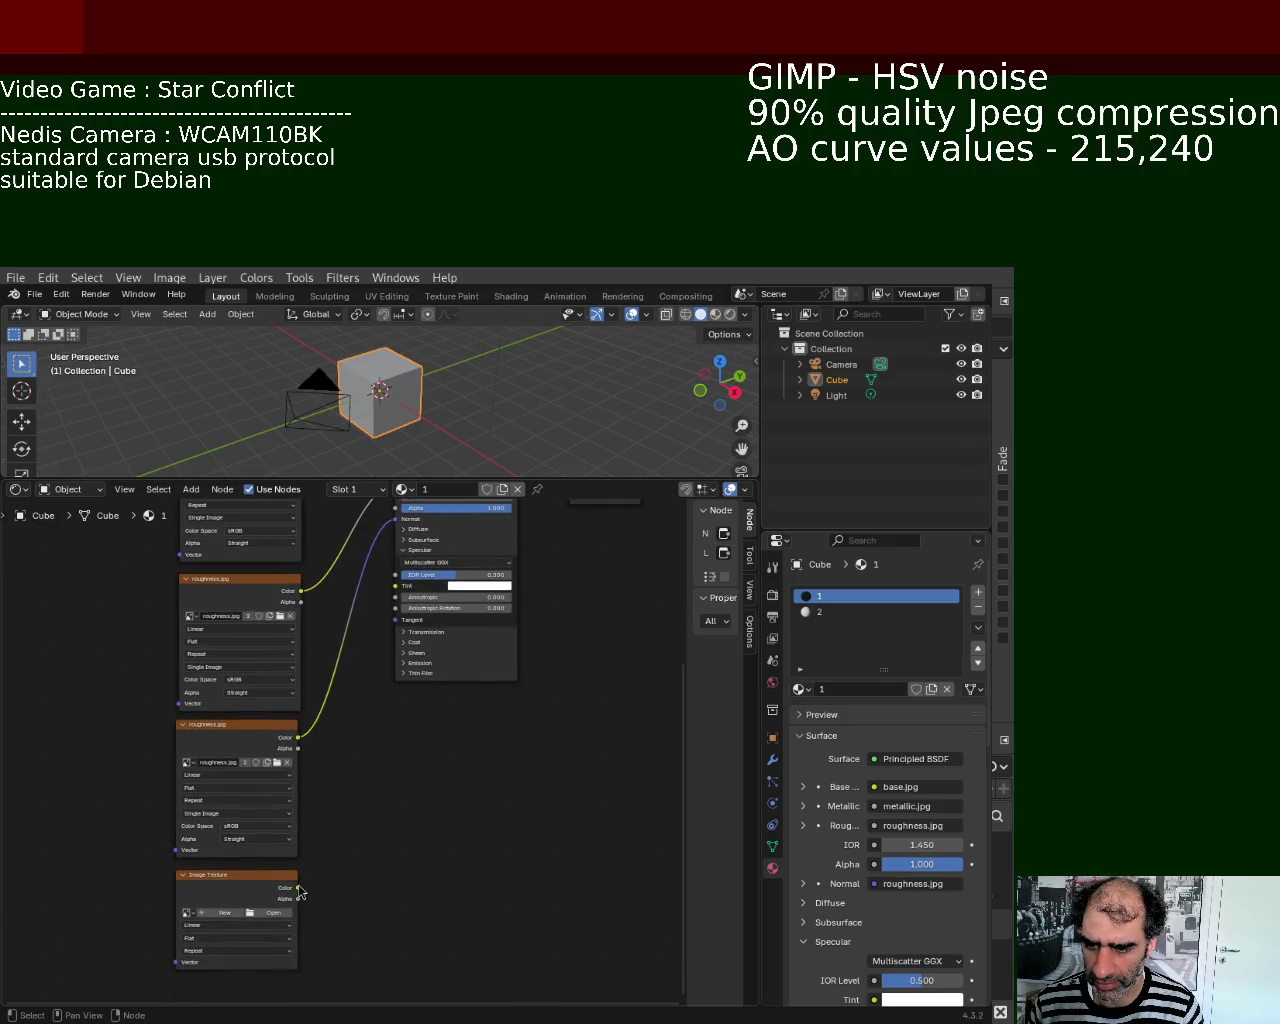
mouse_move(298, 887)
mouse_down()
mouse_move(360, 588)
mouse_move(395, 576)
mouse_up()
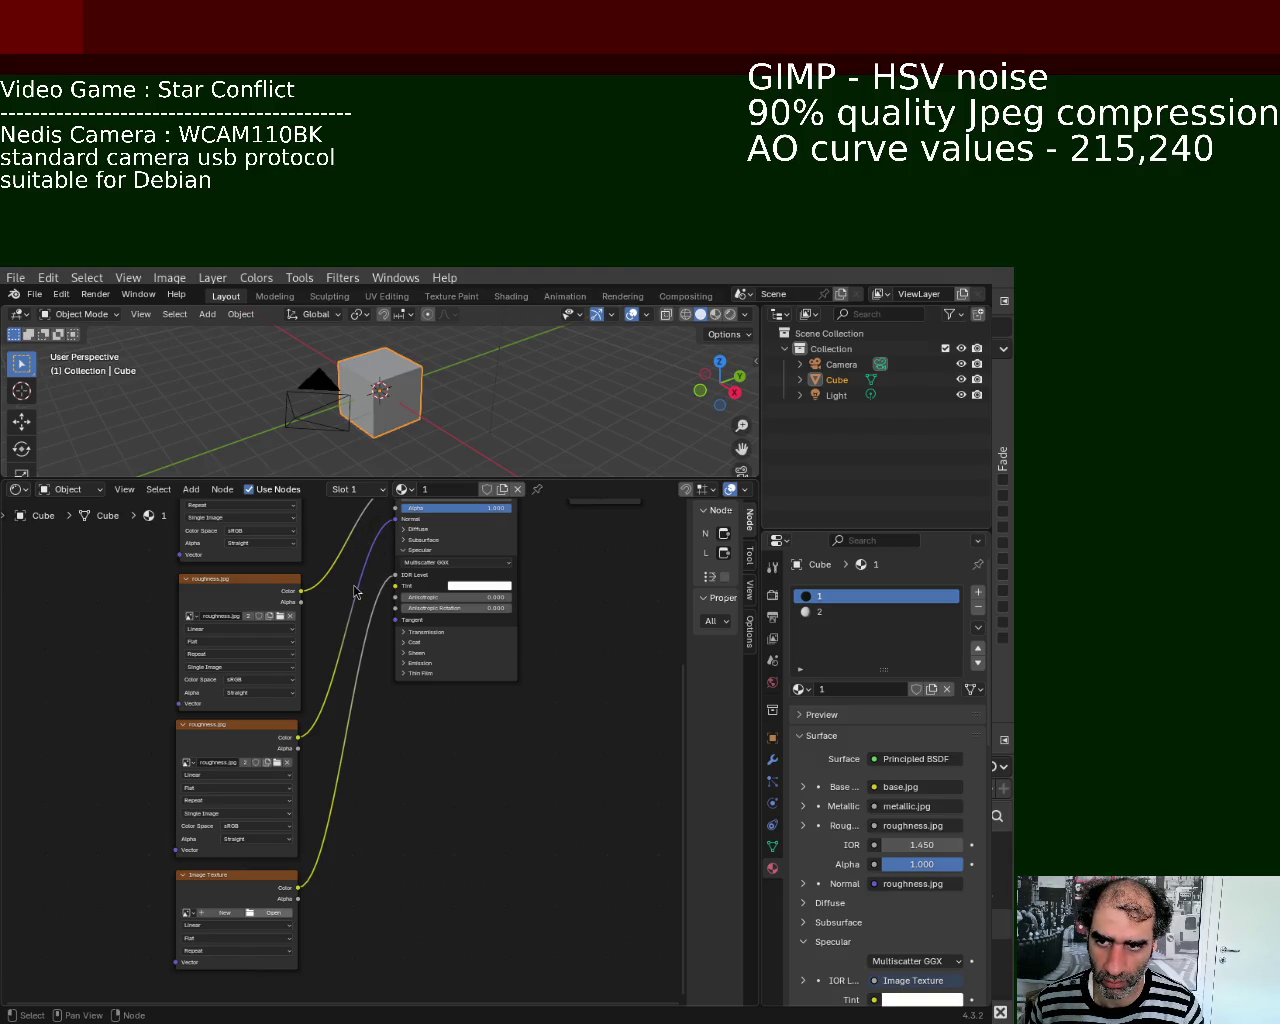
key(ctrl+z)
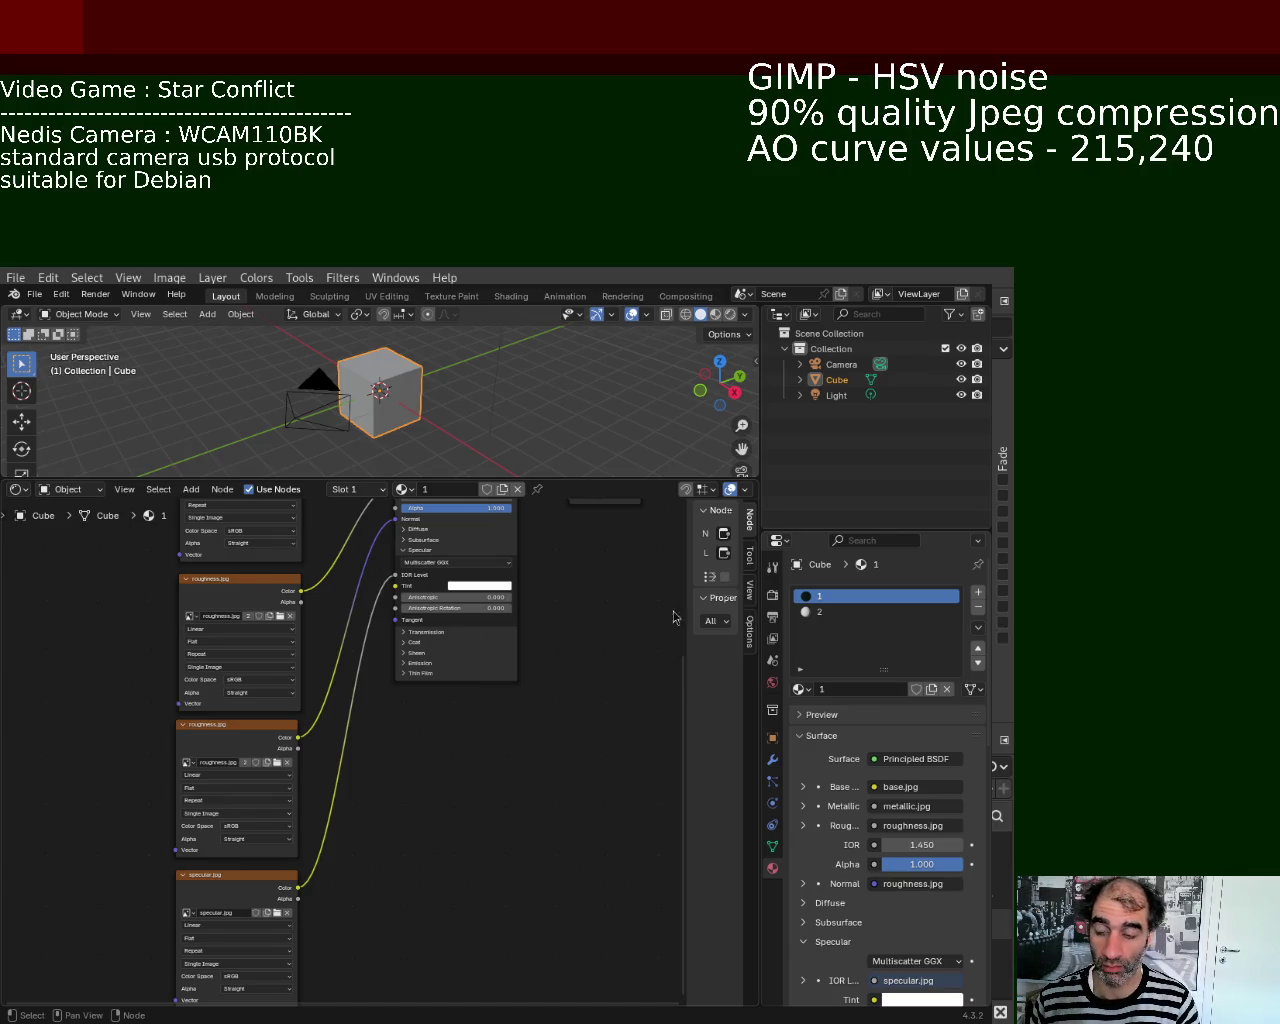
mouse_move(557, 660)
middle_down()
mouse_move(466, 810)
mouse_move(454, 807)
middle_up()
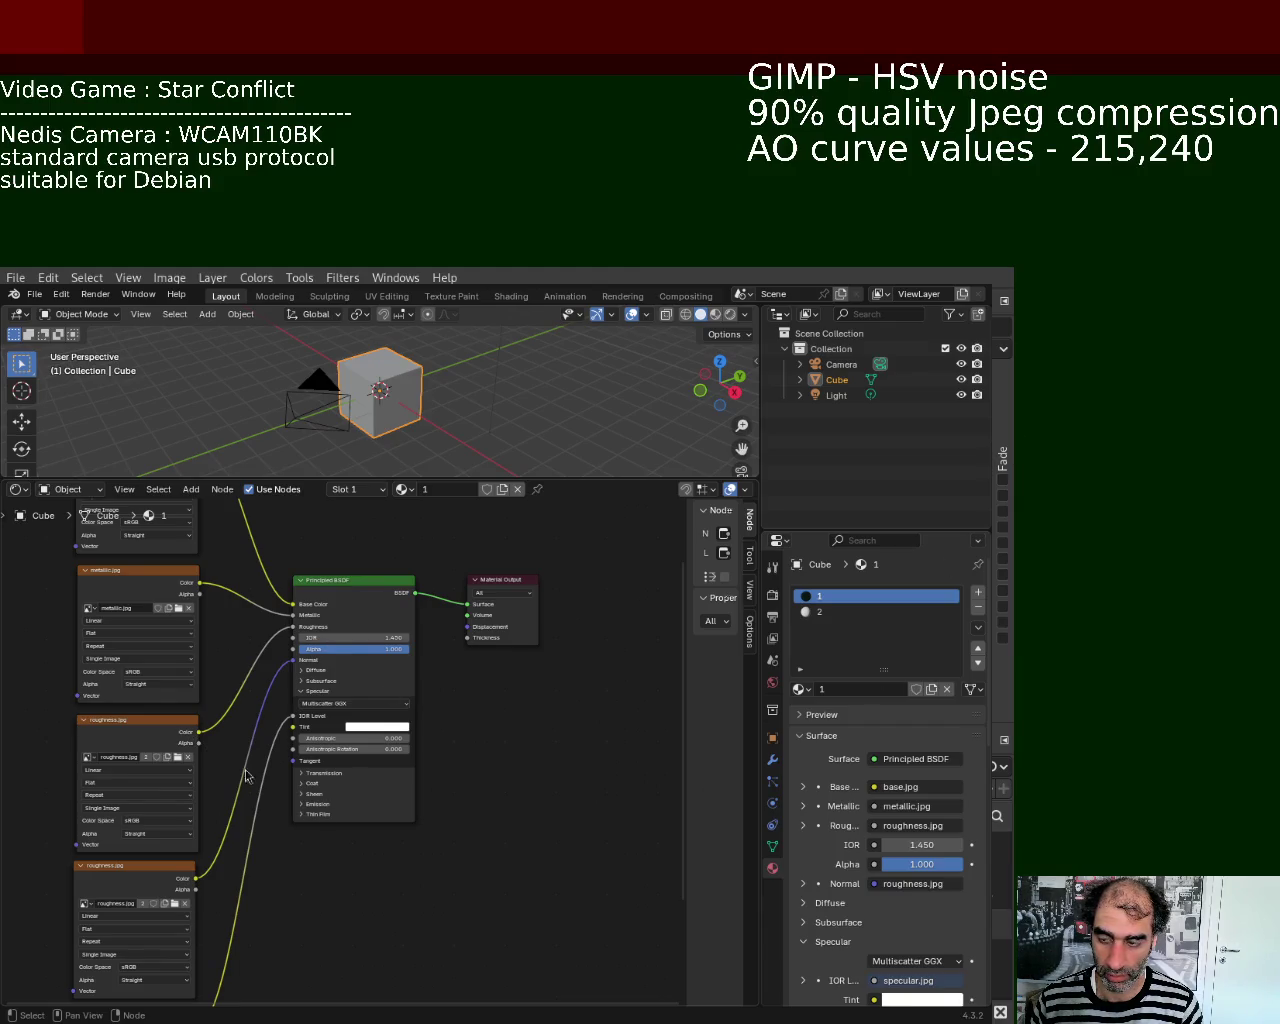
middle_drag(505, 730, 555, 650)
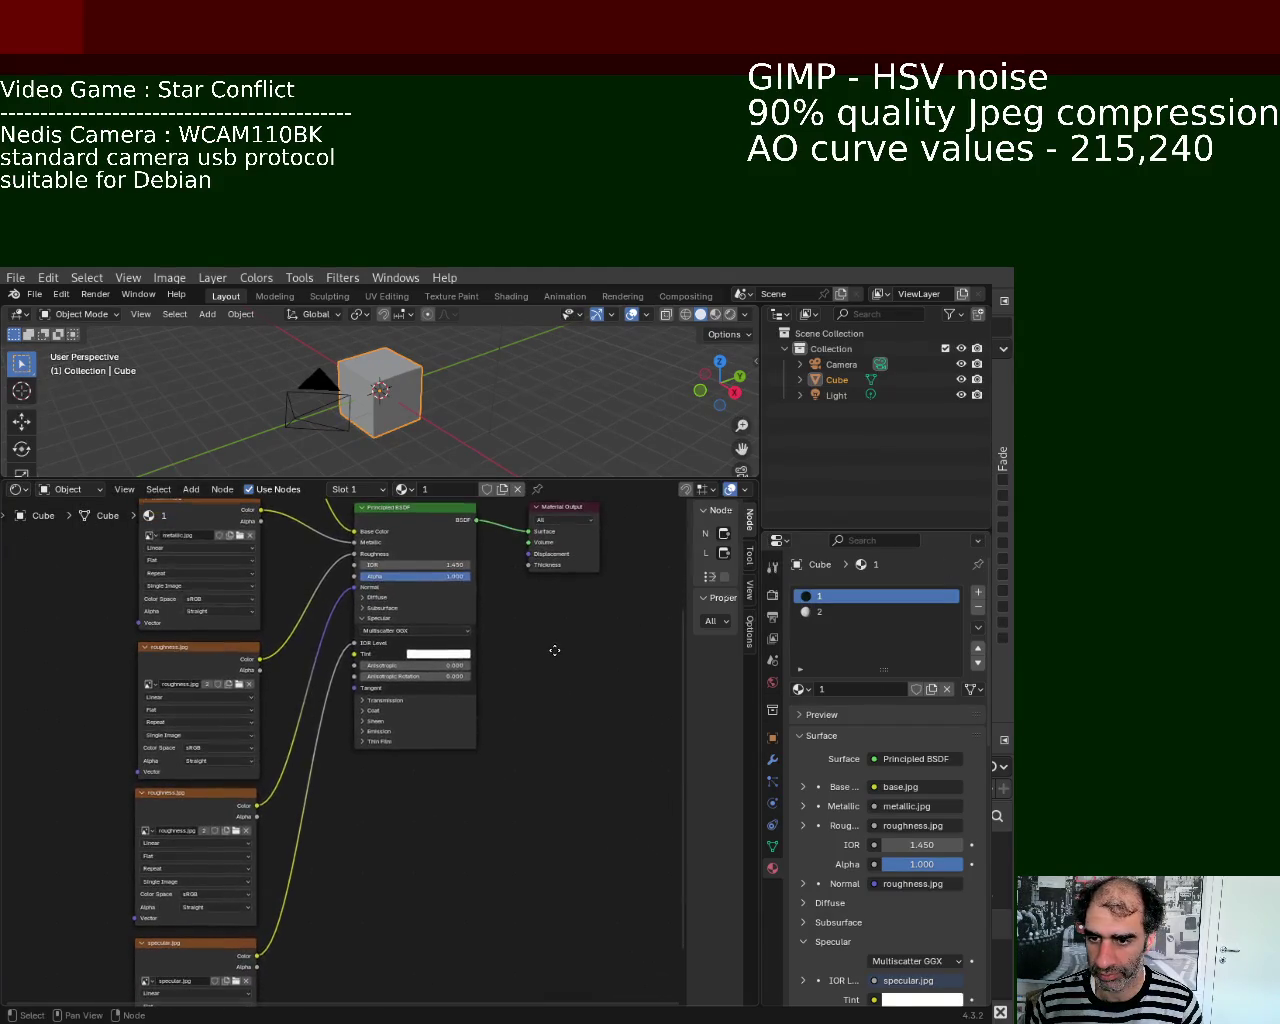
mouse_move(555, 650)
middle_down()
mouse_move(569, 679)
mouse_move(528, 837)
mouse_move(463, 720)
middle_up()
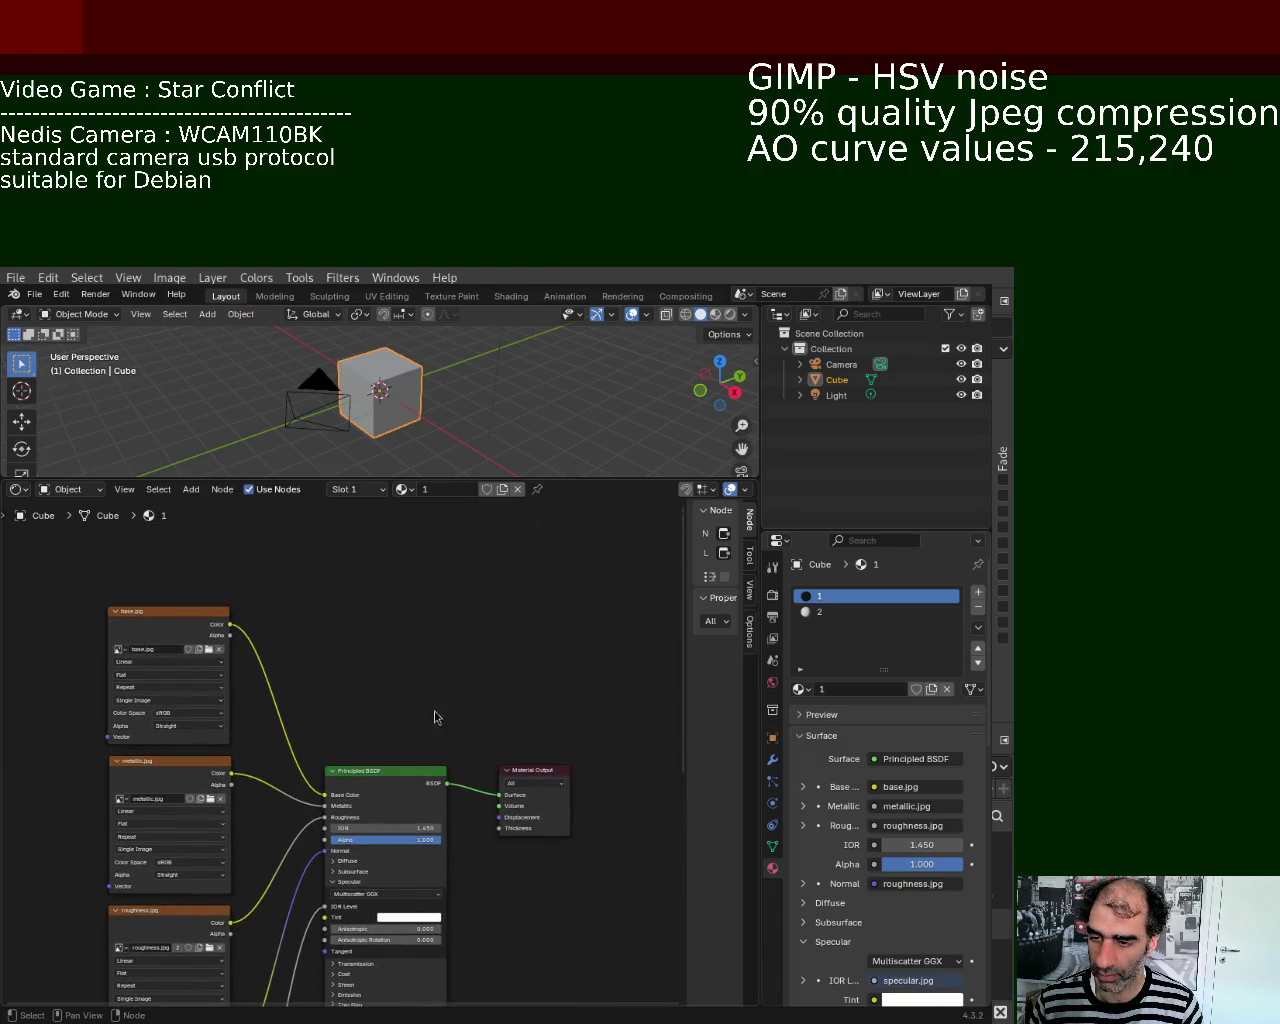
key(shift+a)
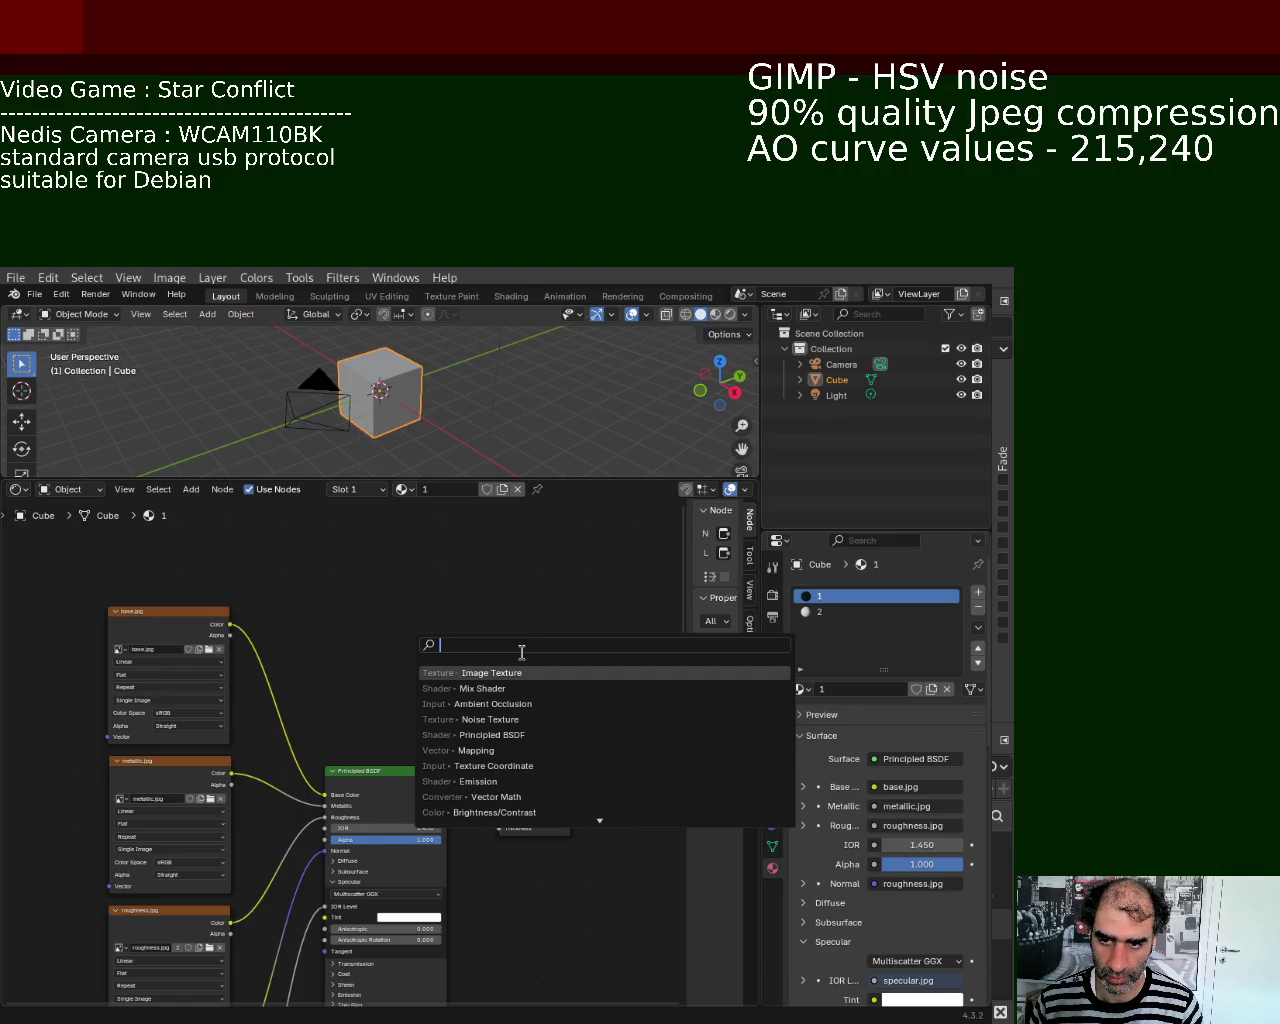
click(522, 703)
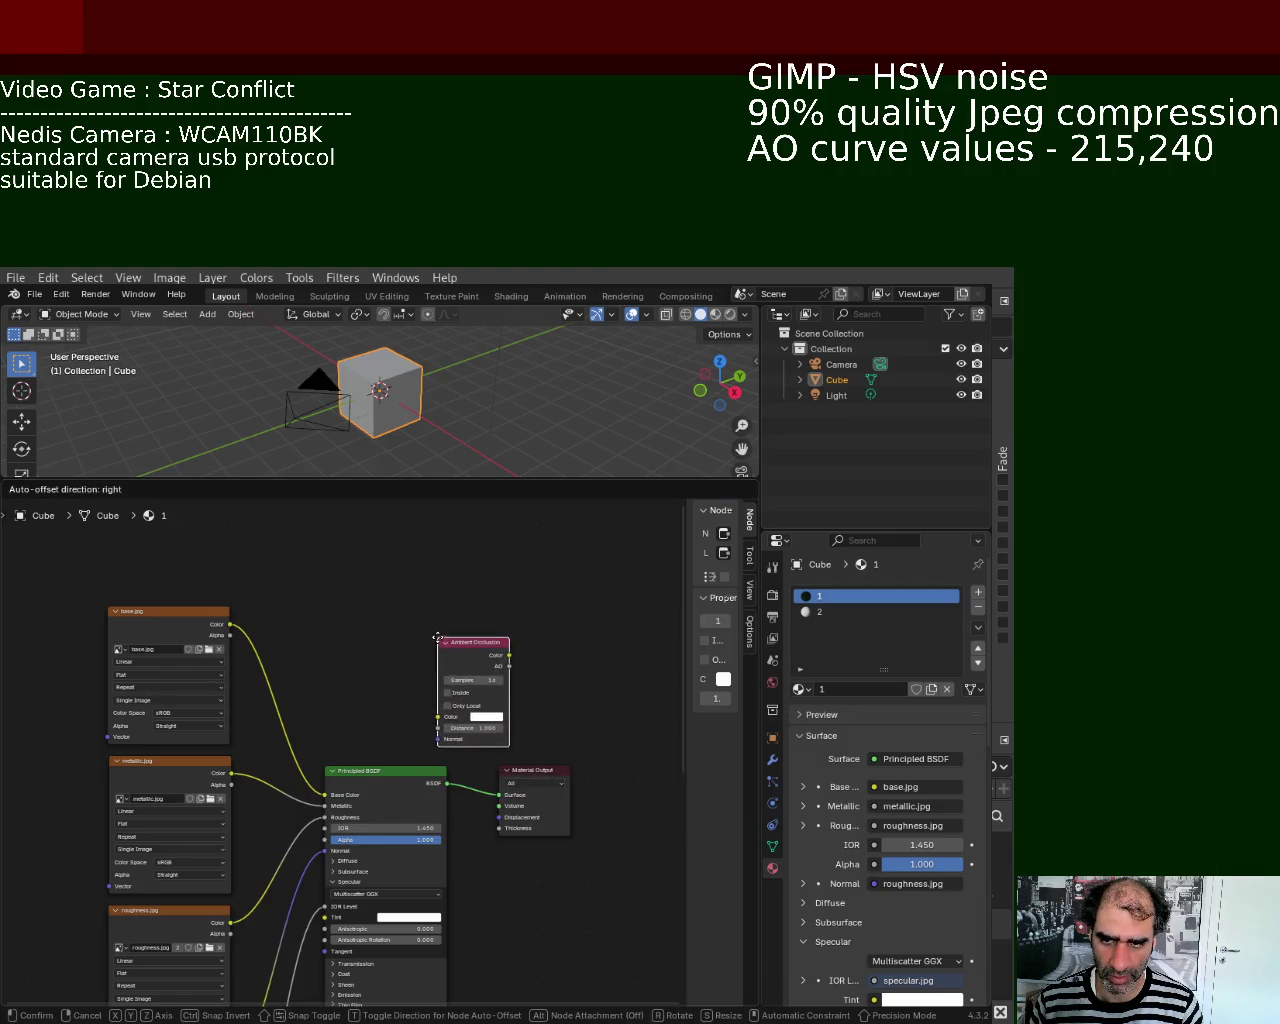
click(448, 643)
key(Delete)
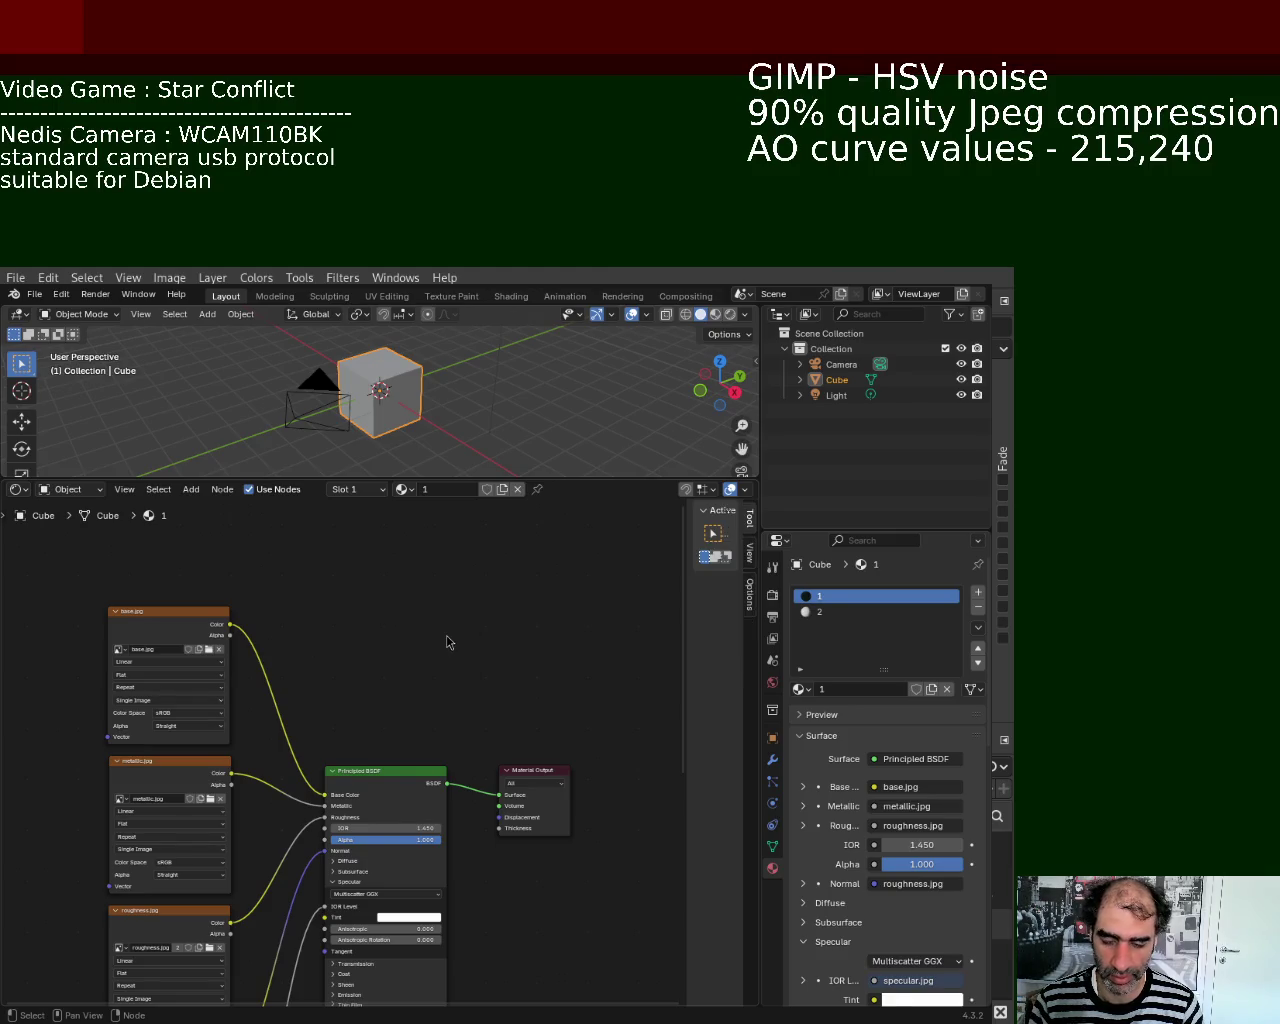
key(shift+a)
click(445, 629)
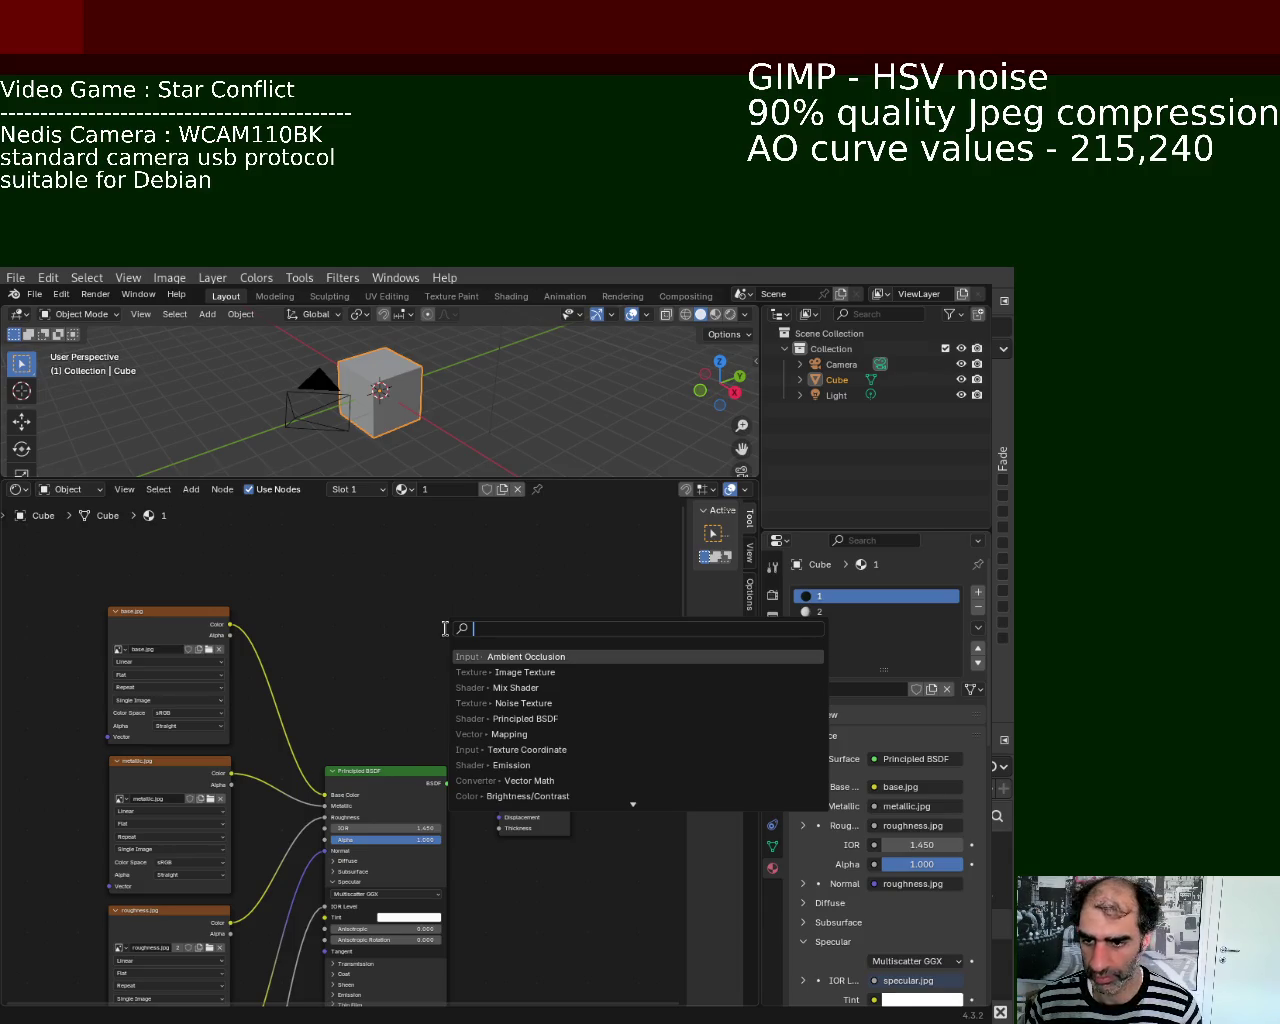
key(Escape)
mouse_move(584, 970)
middle_down()
mouse_move(604, 710)
mouse_move(620, 697)
mouse_move(606, 860)
middle_up()
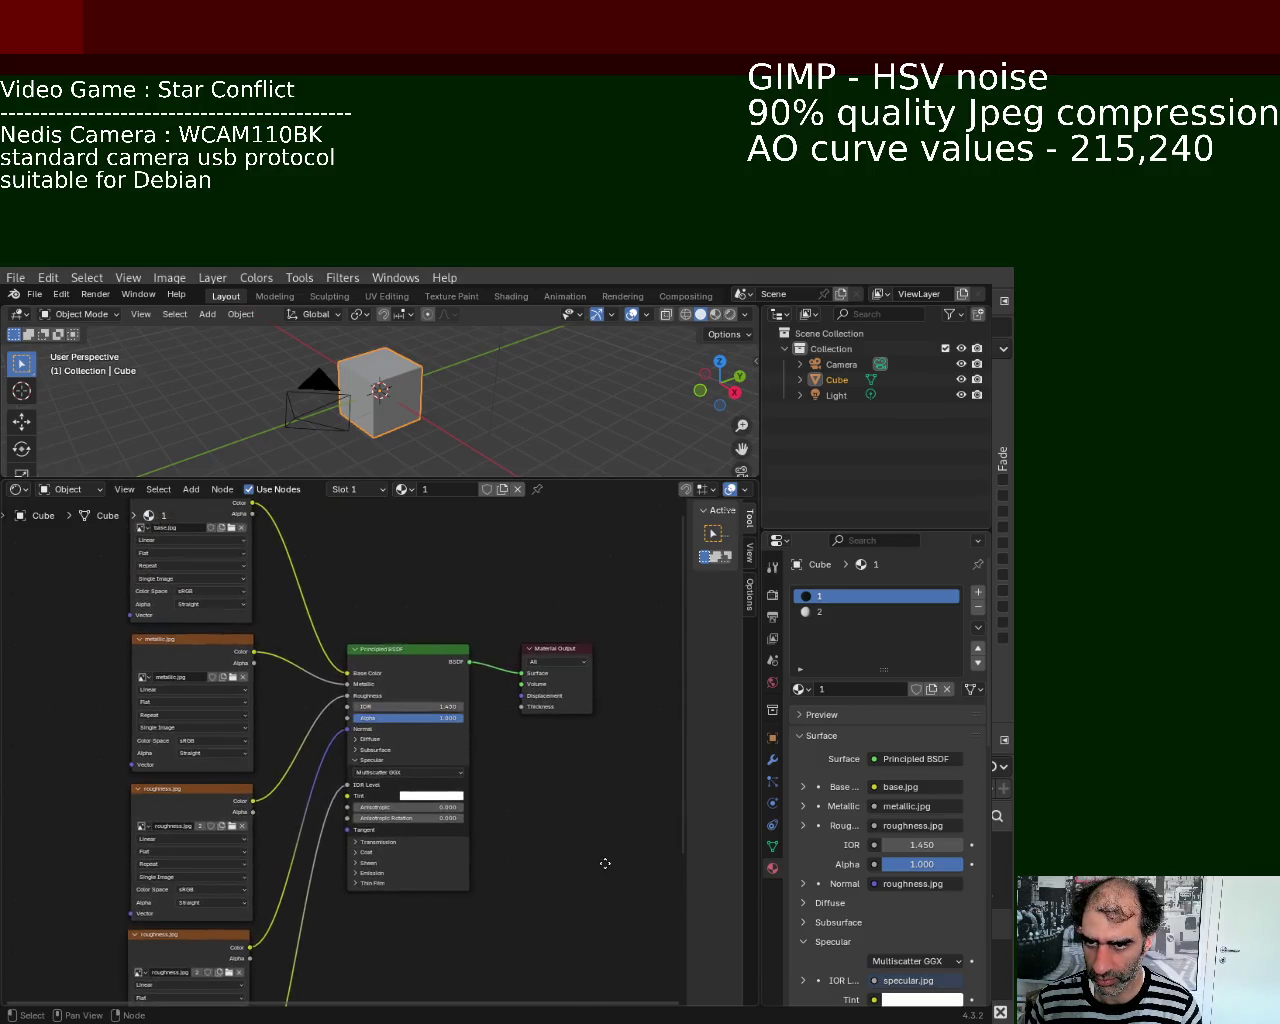
key(shift+a)
click(487, 582)
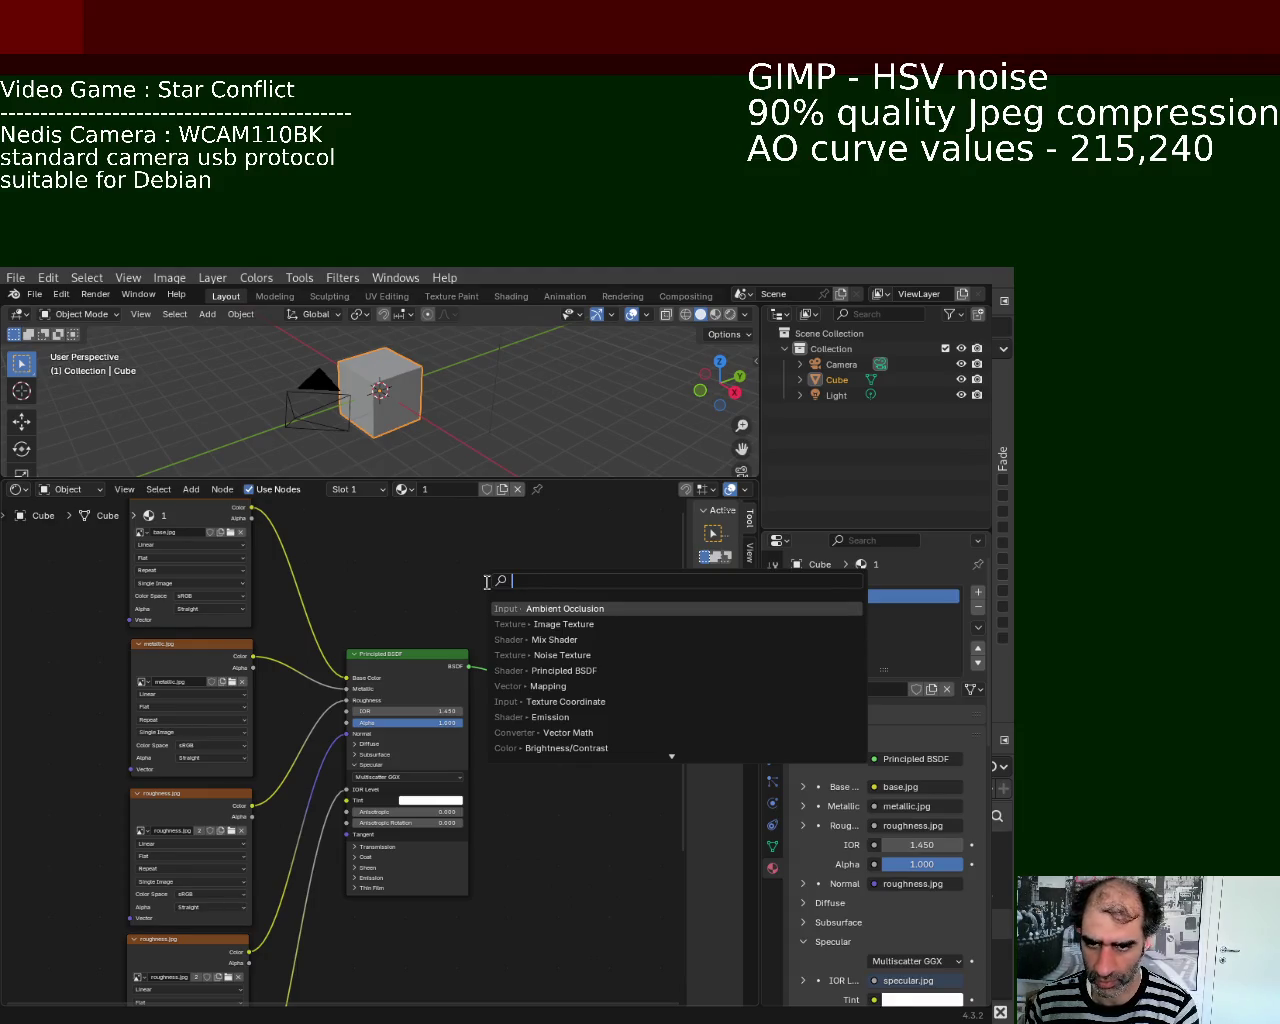
text(a)
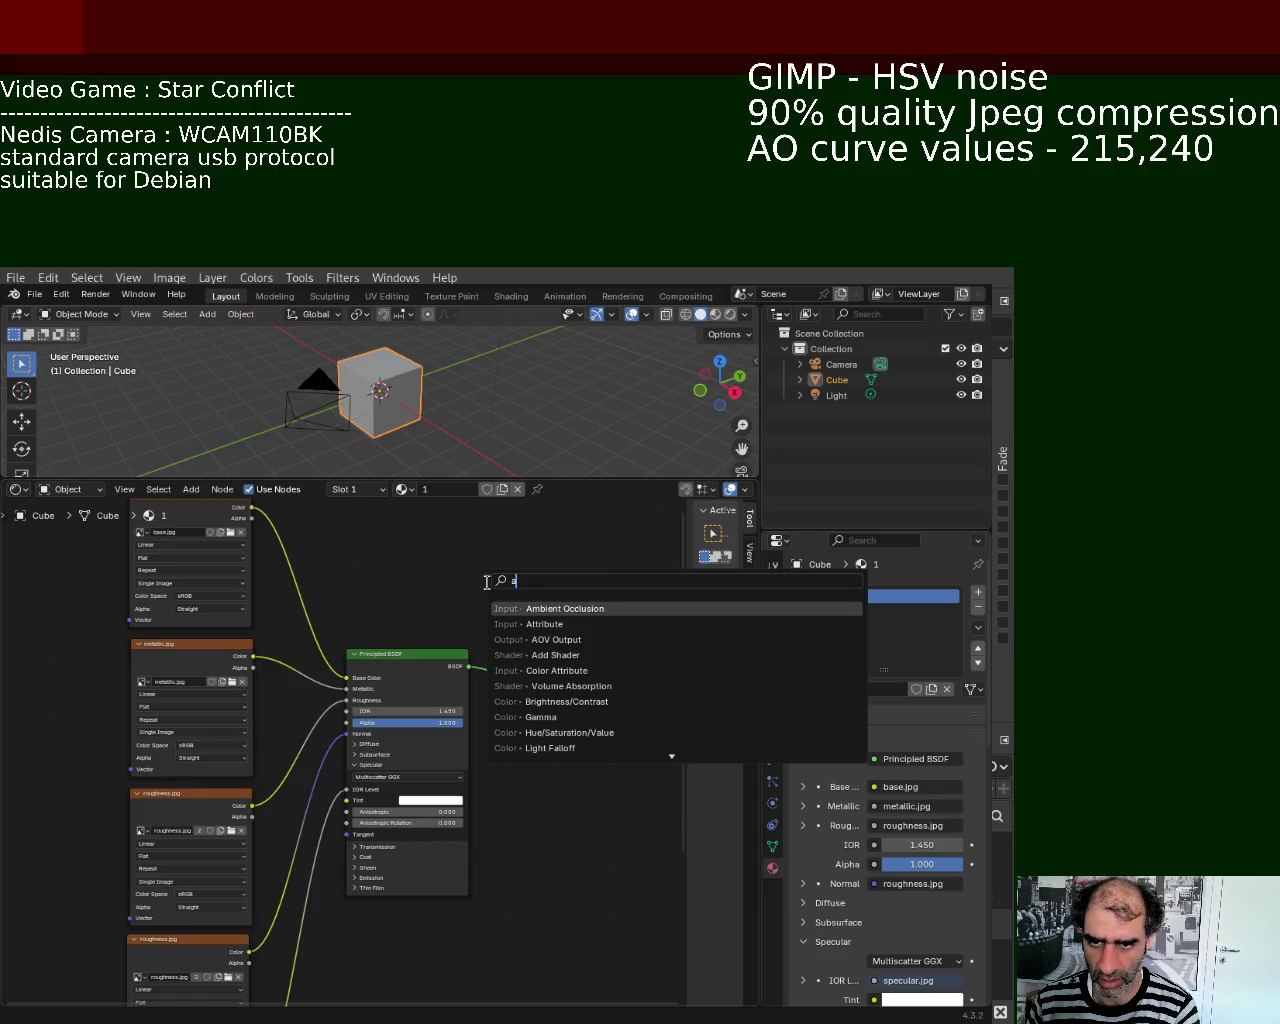
text(o)
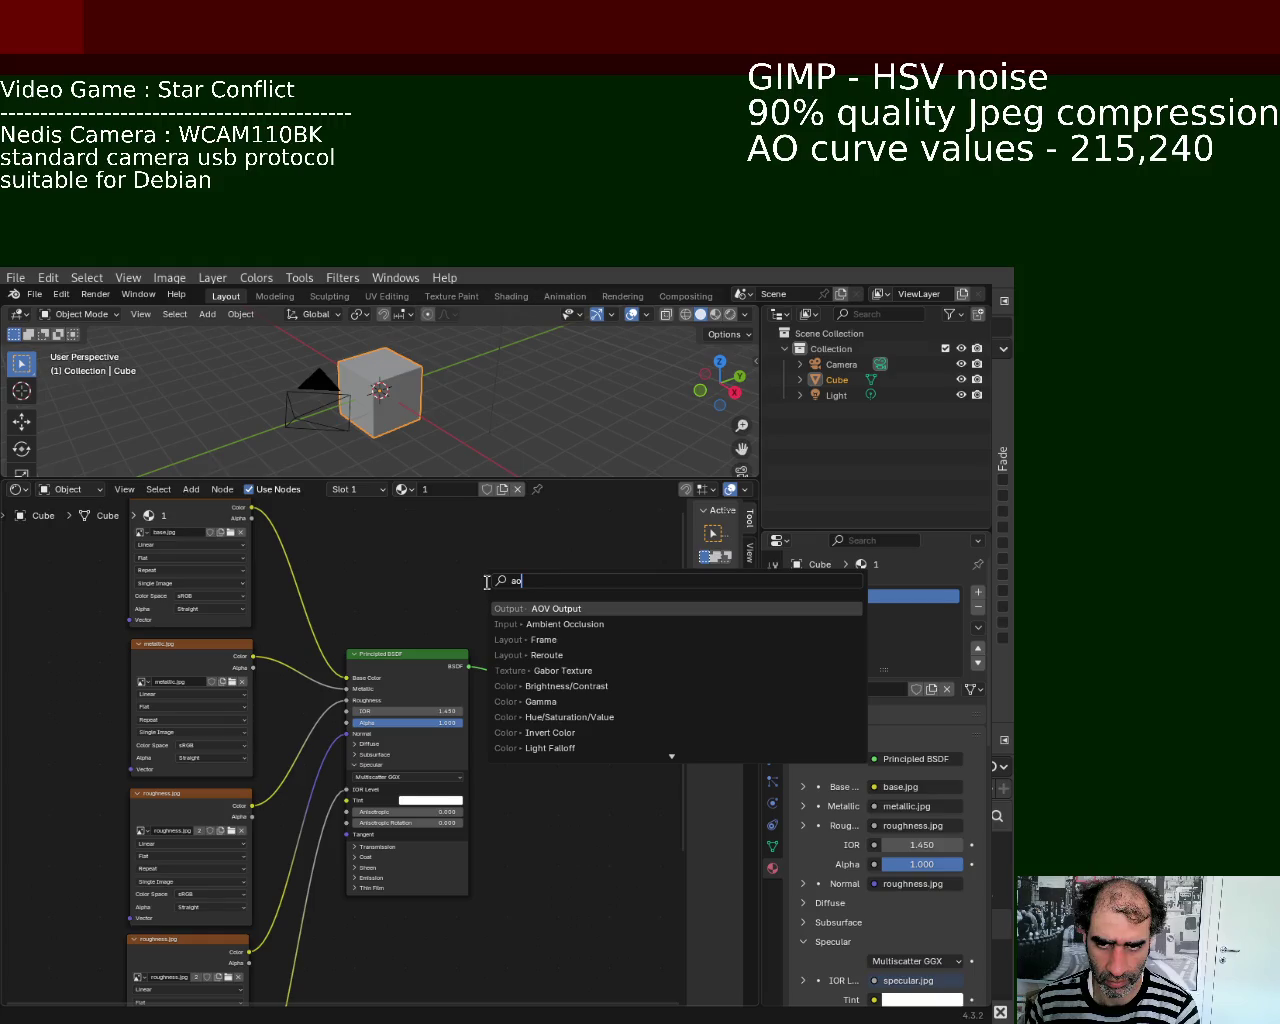
key(BackSpace)
key(BackSpace)
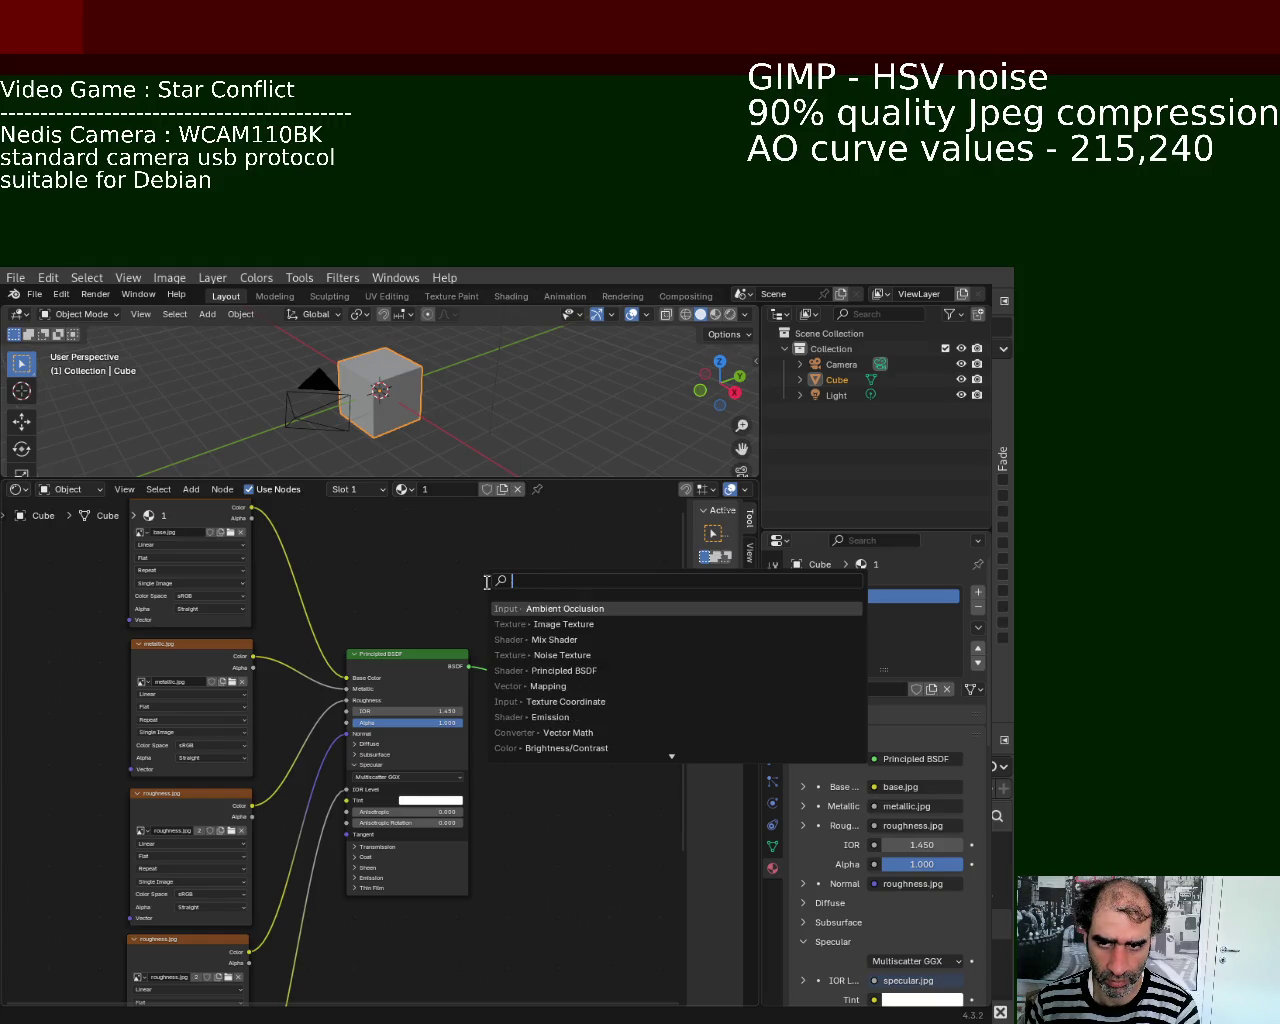
text(amb)
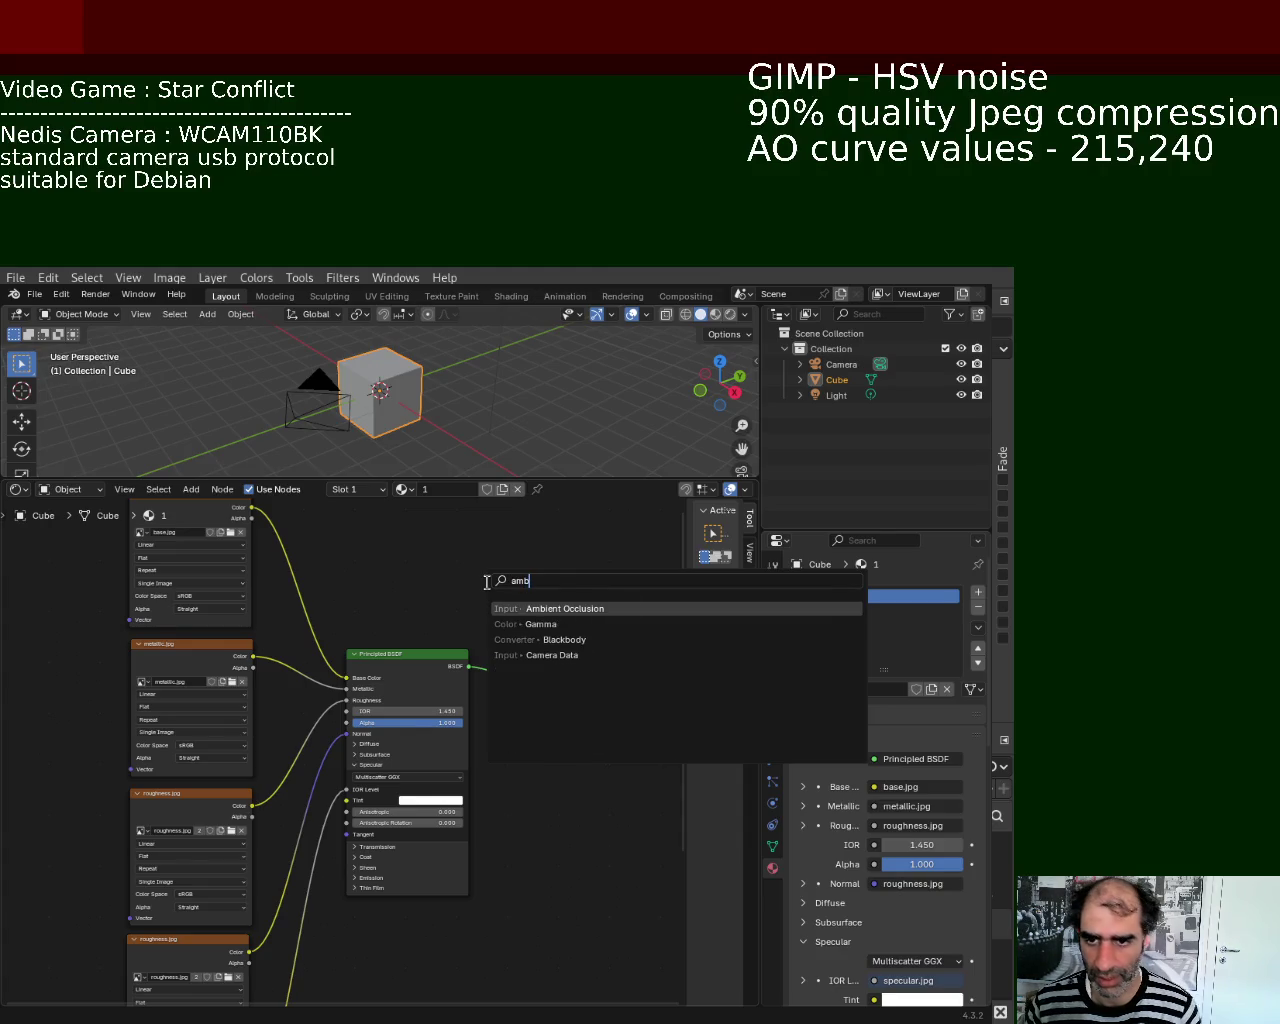
click(609, 609)
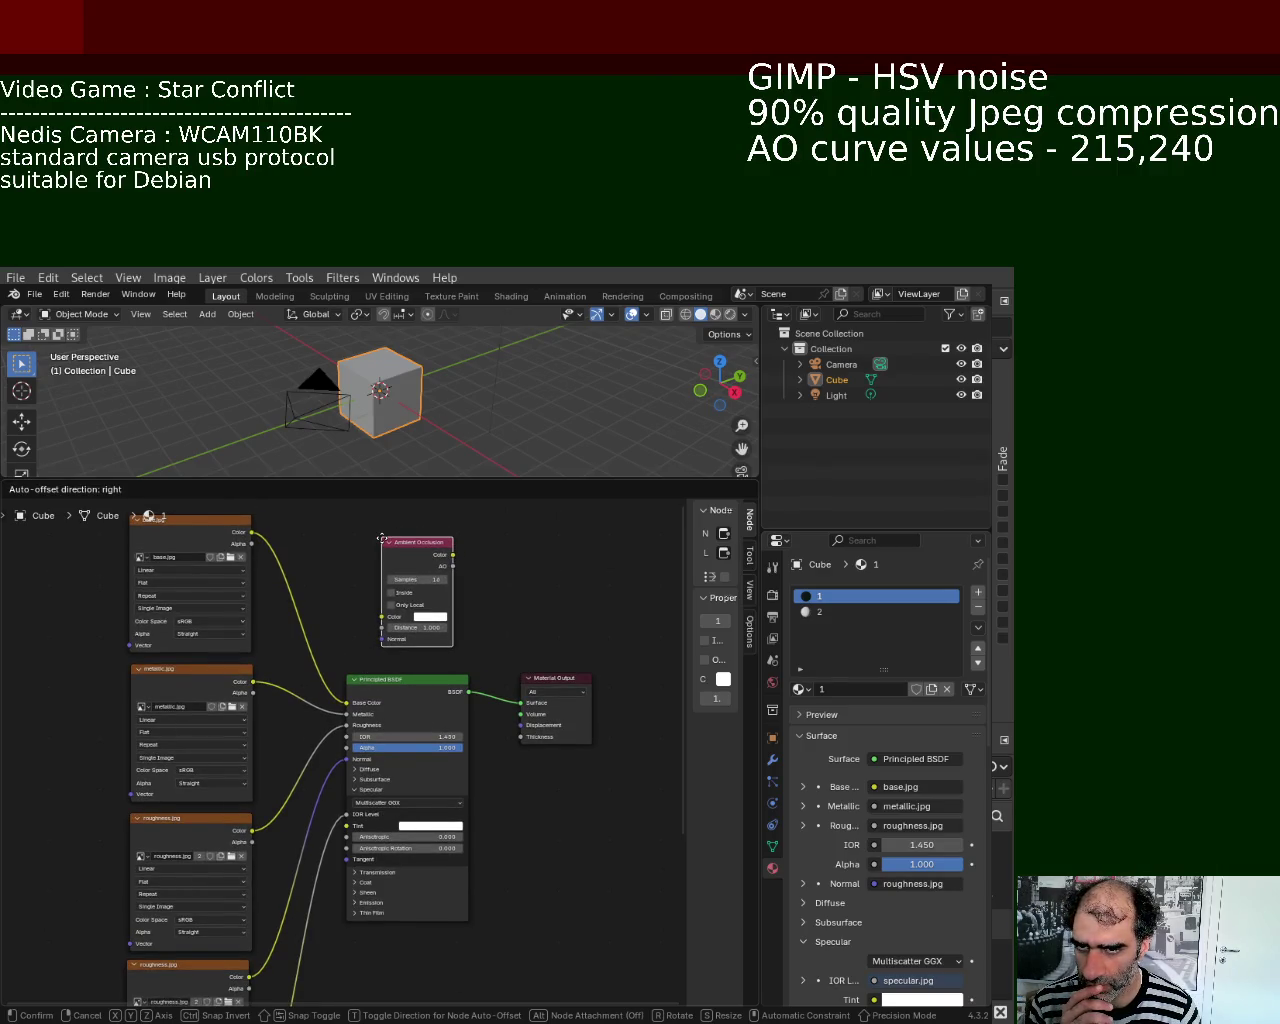
click(381, 538)
key(Delete)
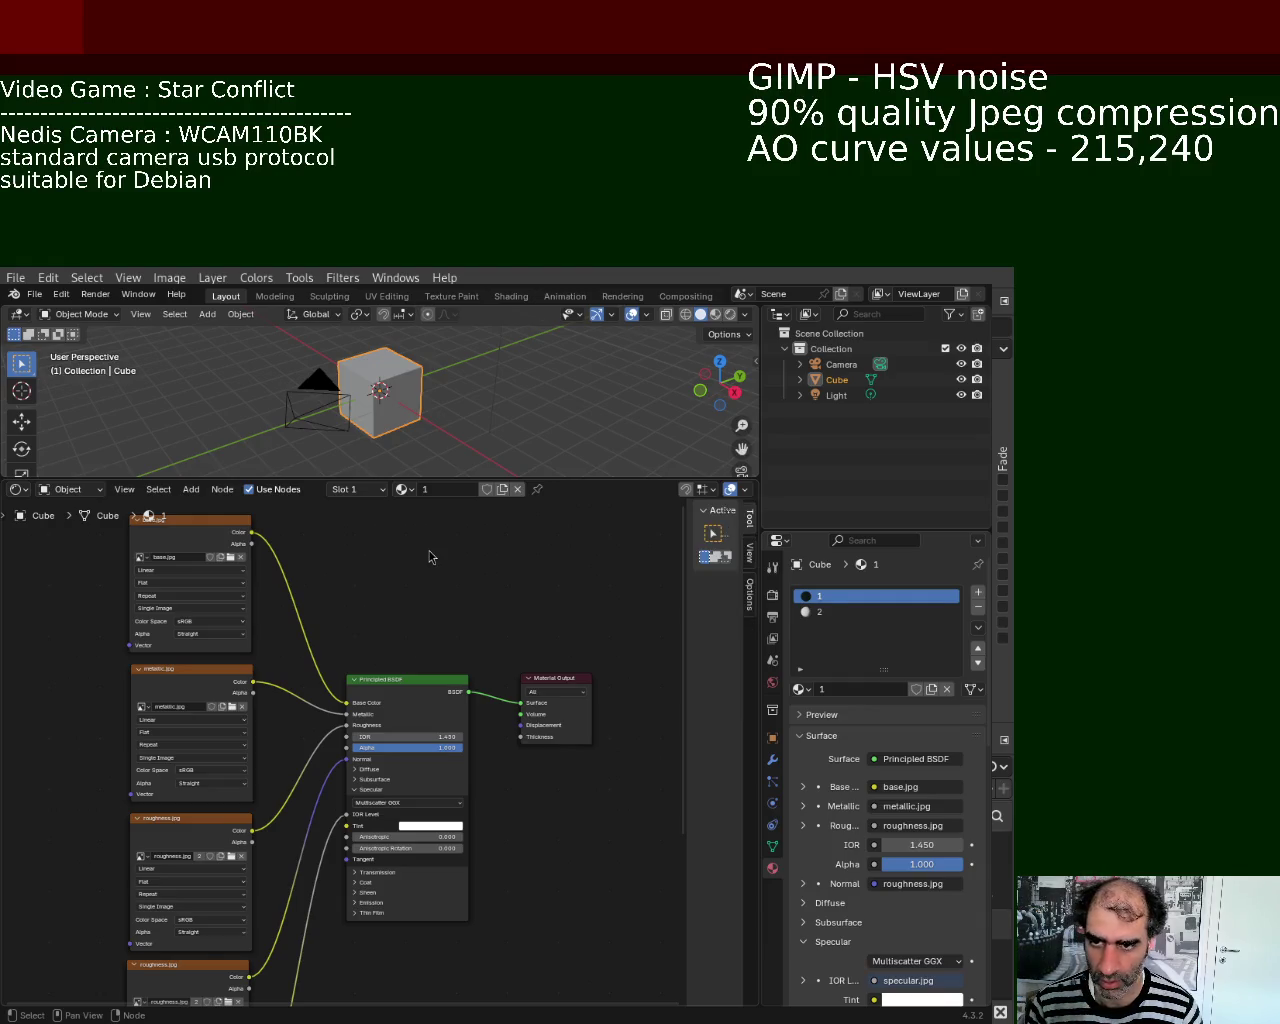
key(shift+a)
click(428, 552)
key(Escape)
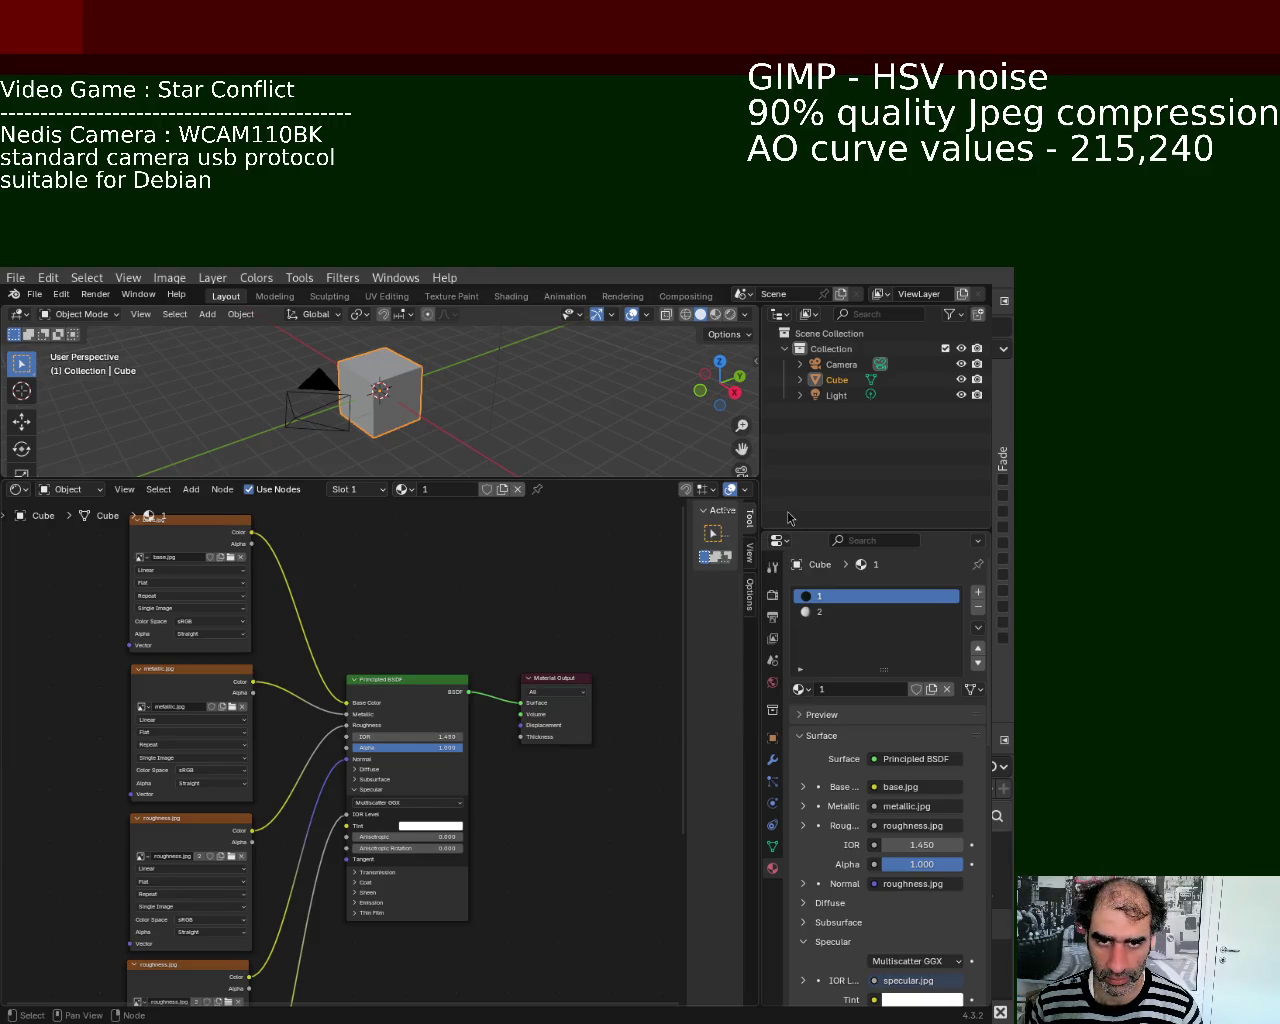
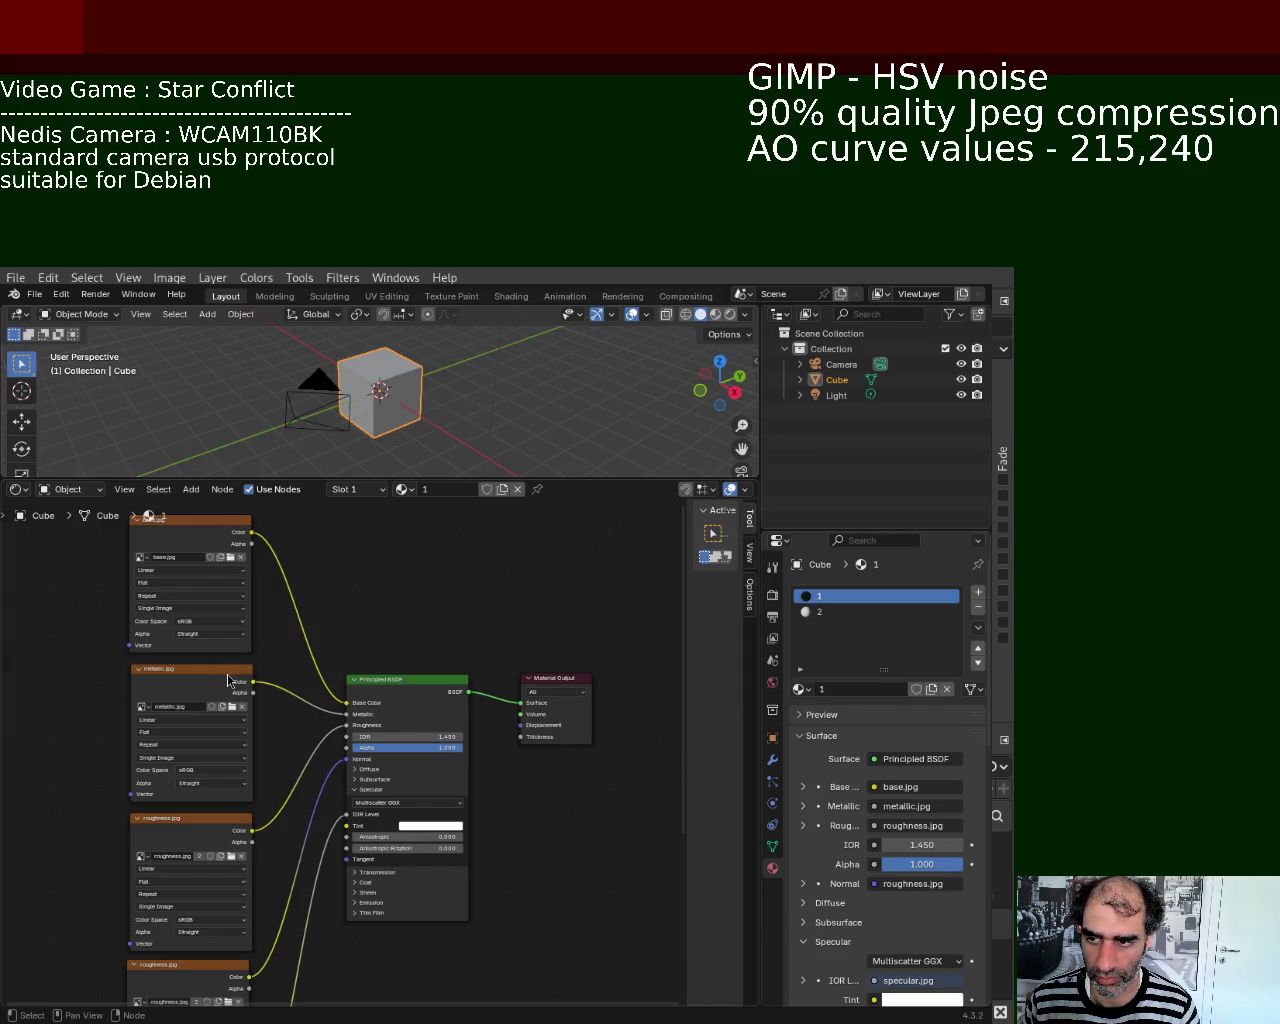
Step: Pan the node editor to bring the Principled BSDF and its inputs into view
mouse_move(405, 598)
middle_down()
mouse_move(488, 641)
mouse_move(430, 600)
middle_up()
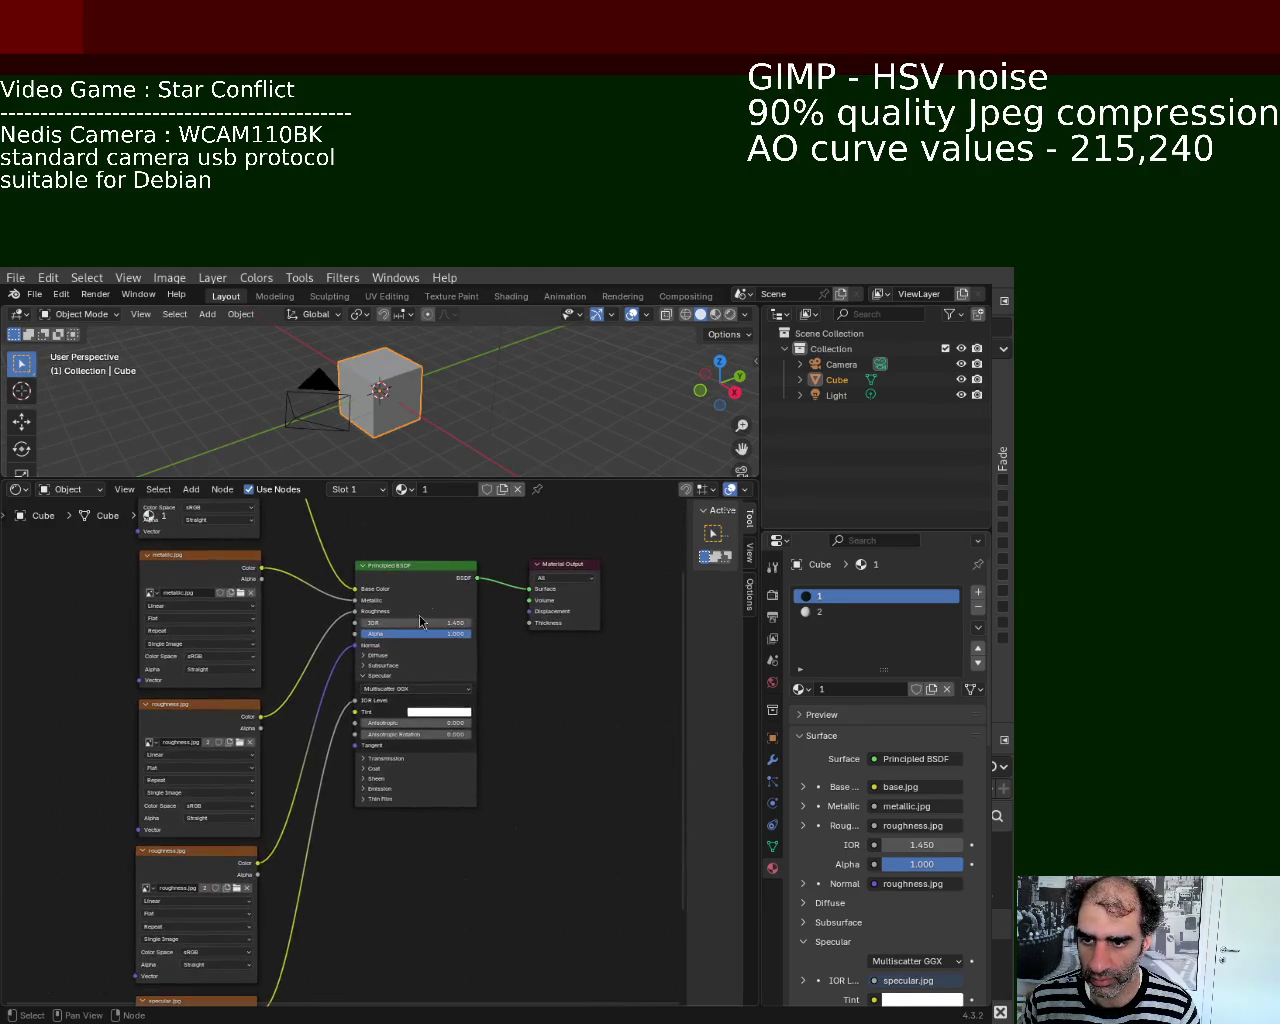
middle_drag(471, 903, 401, 777)
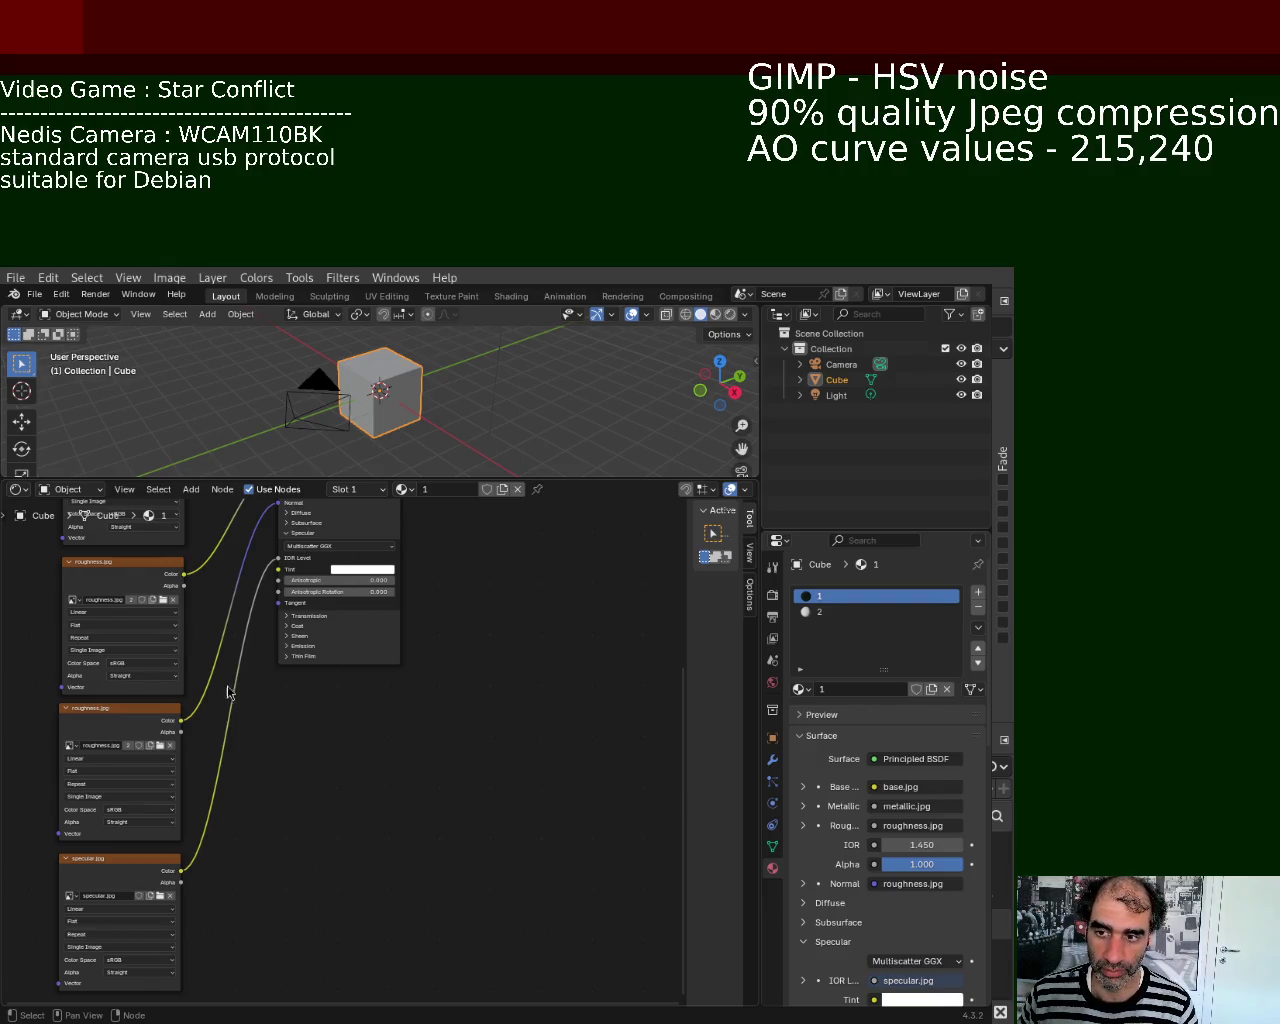
mouse_move(311, 743)
middle_down()
mouse_move(578, 864)
mouse_move(428, 800)
middle_up()
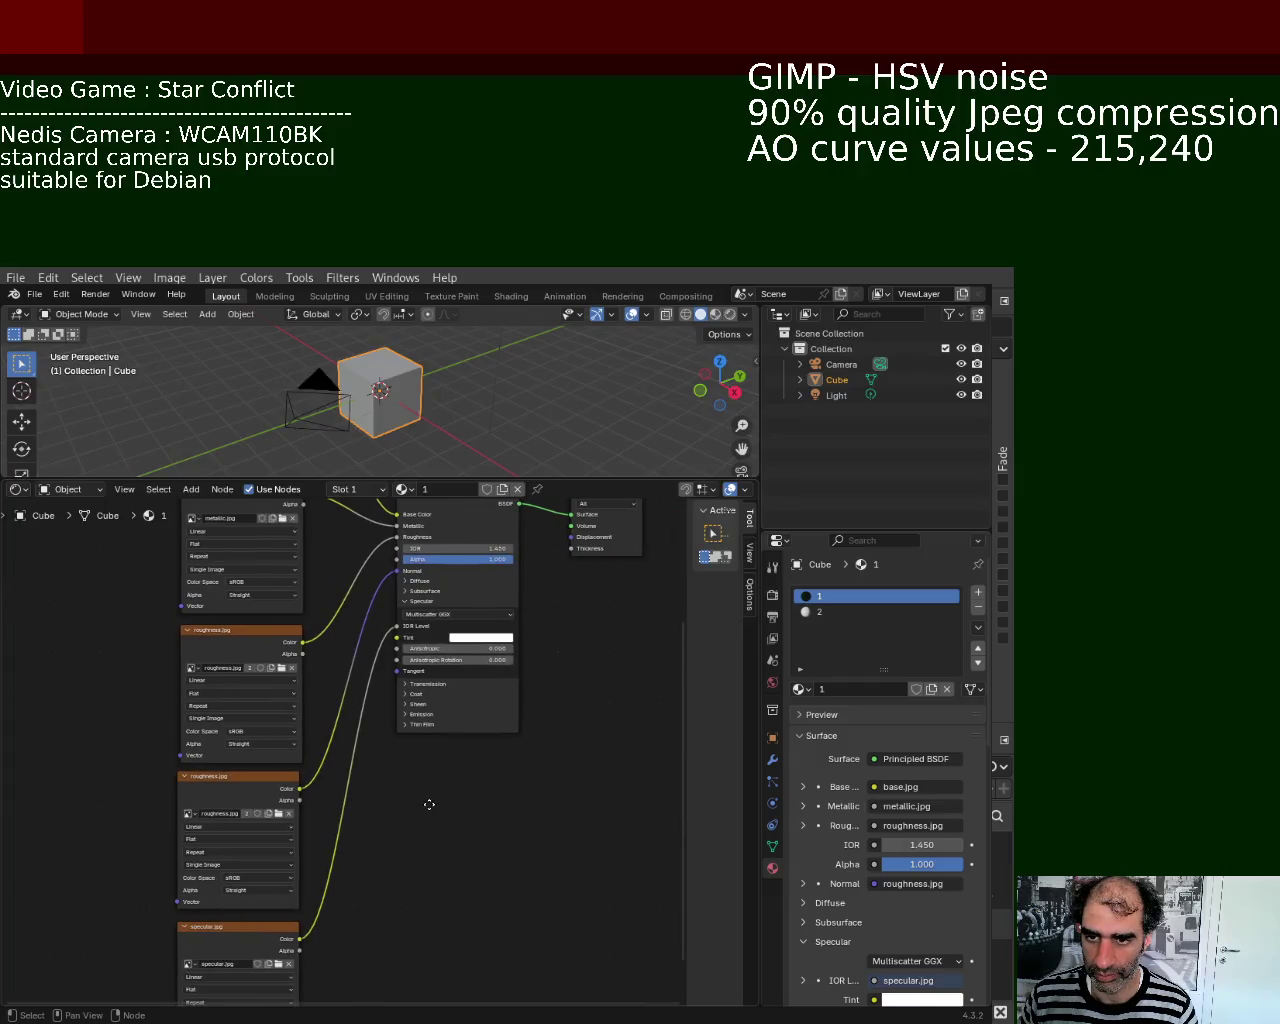
key(b)
key(Escape)
mouse_move(626, 634)
middle_down()
mouse_move(517, 760)
mouse_move(491, 734)
mouse_move(600, 714)
mouse_move(463, 717)
mouse_move(566, 729)
mouse_move(623, 911)
mouse_move(620, 580)
mouse_move(414, 623)
mouse_move(455, 709)
mouse_move(574, 680)
mouse_move(413, 688)
middle_up()
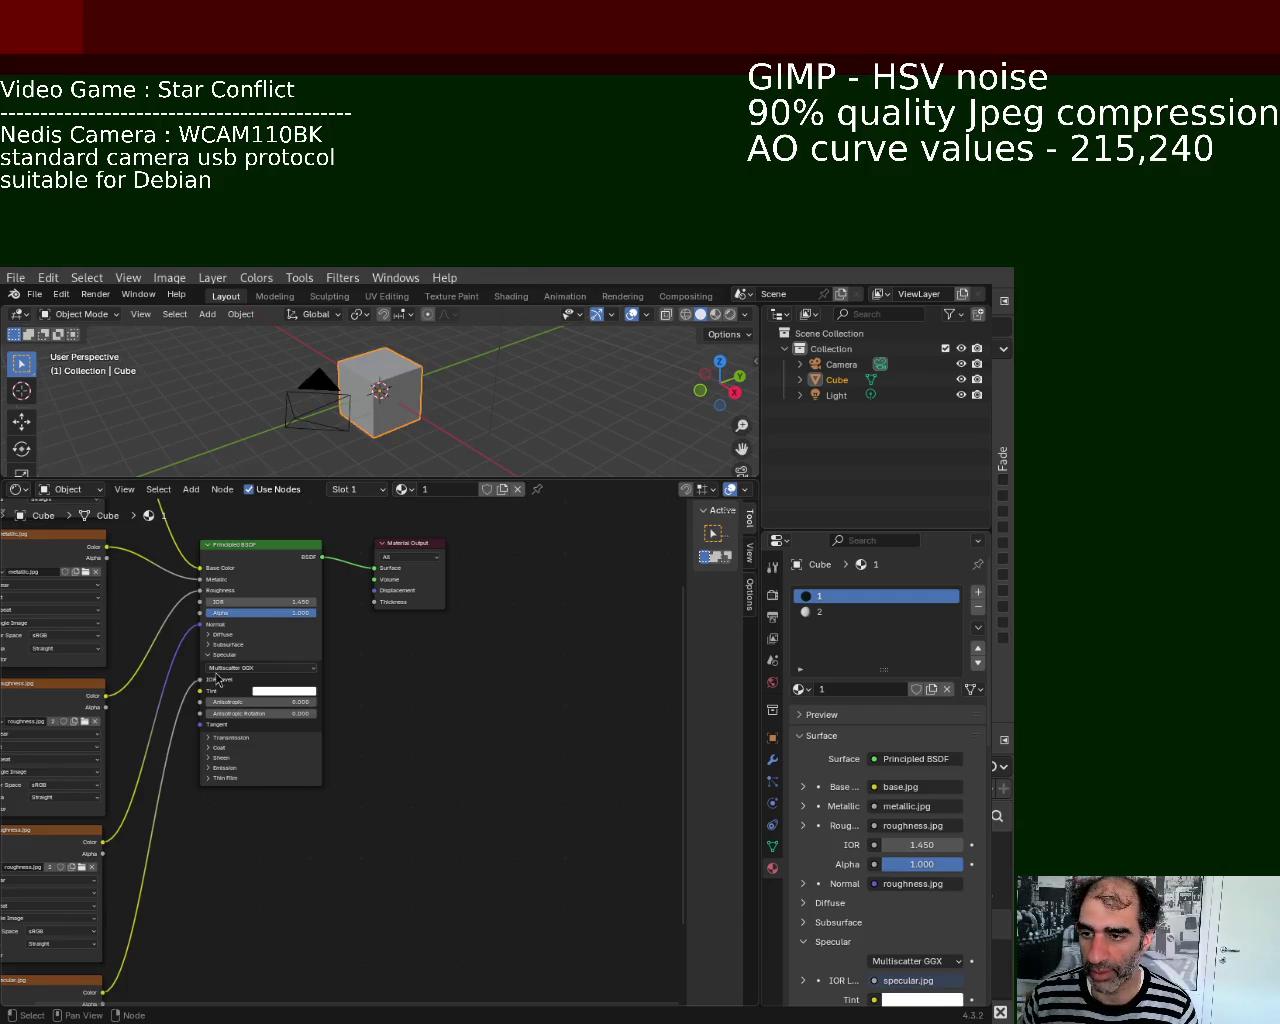
mouse_move(432, 660)
middle_down()
mouse_move(517, 793)
mouse_move(418, 669)
middle_up()
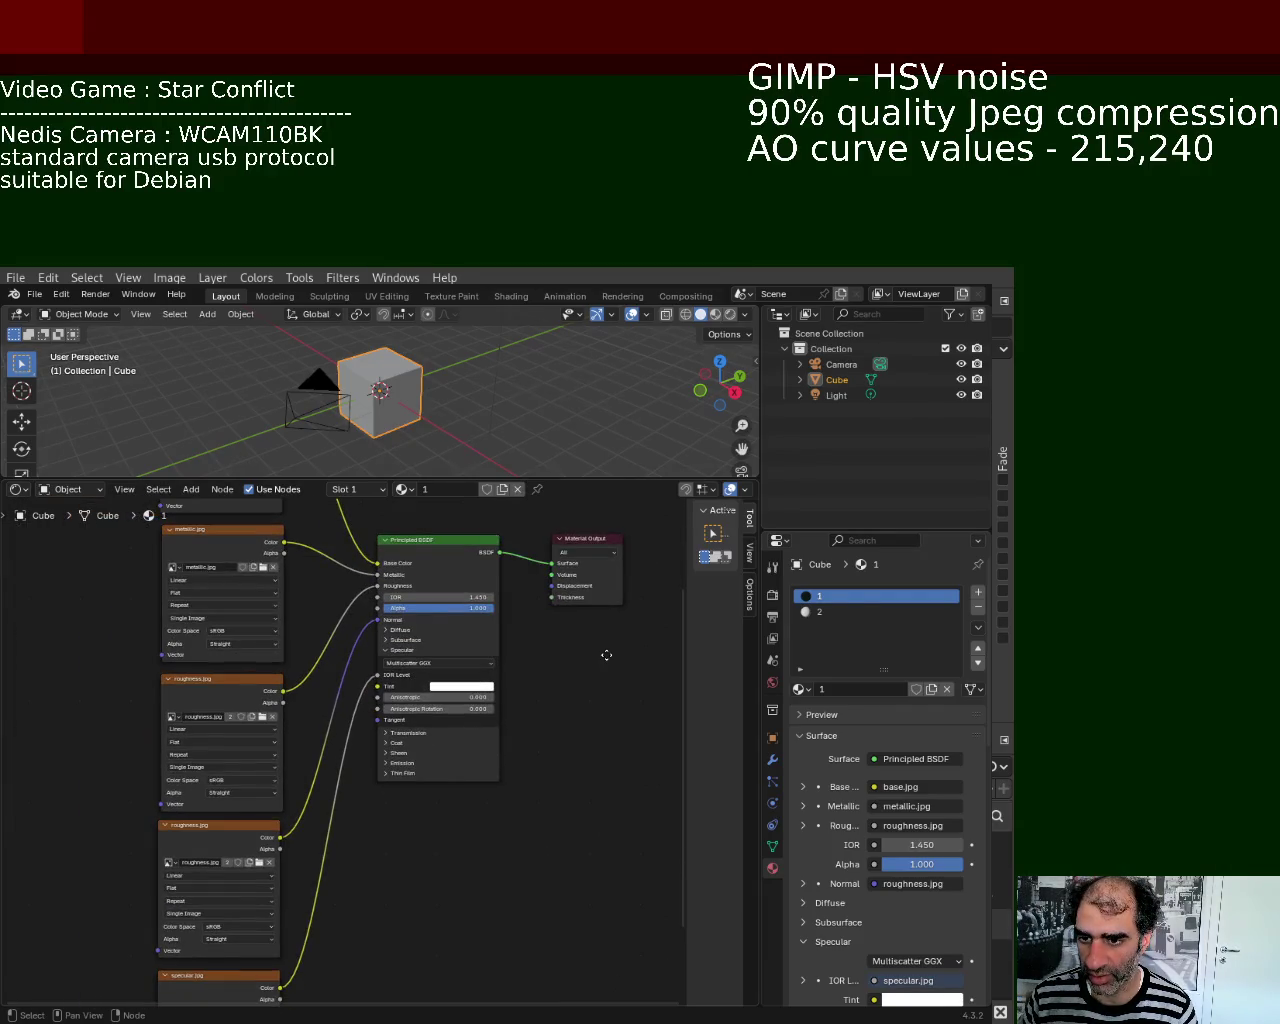
Step: Drop an 'ambient' search, then find 'image' and place an Image Texture node above Principled BSDF
key(shift+a)
text(ambient)
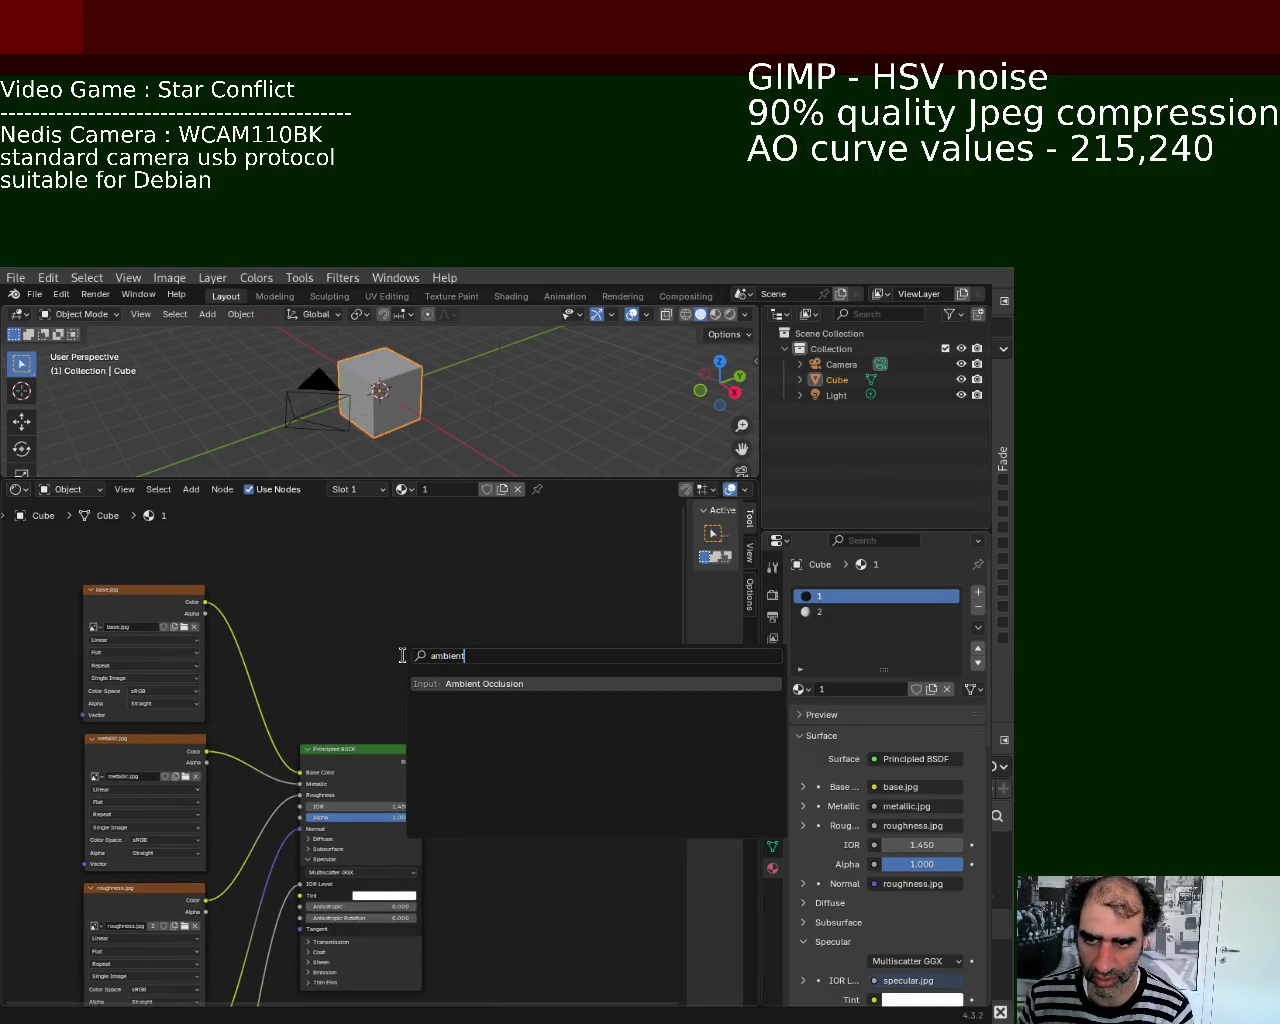
key(Escape)
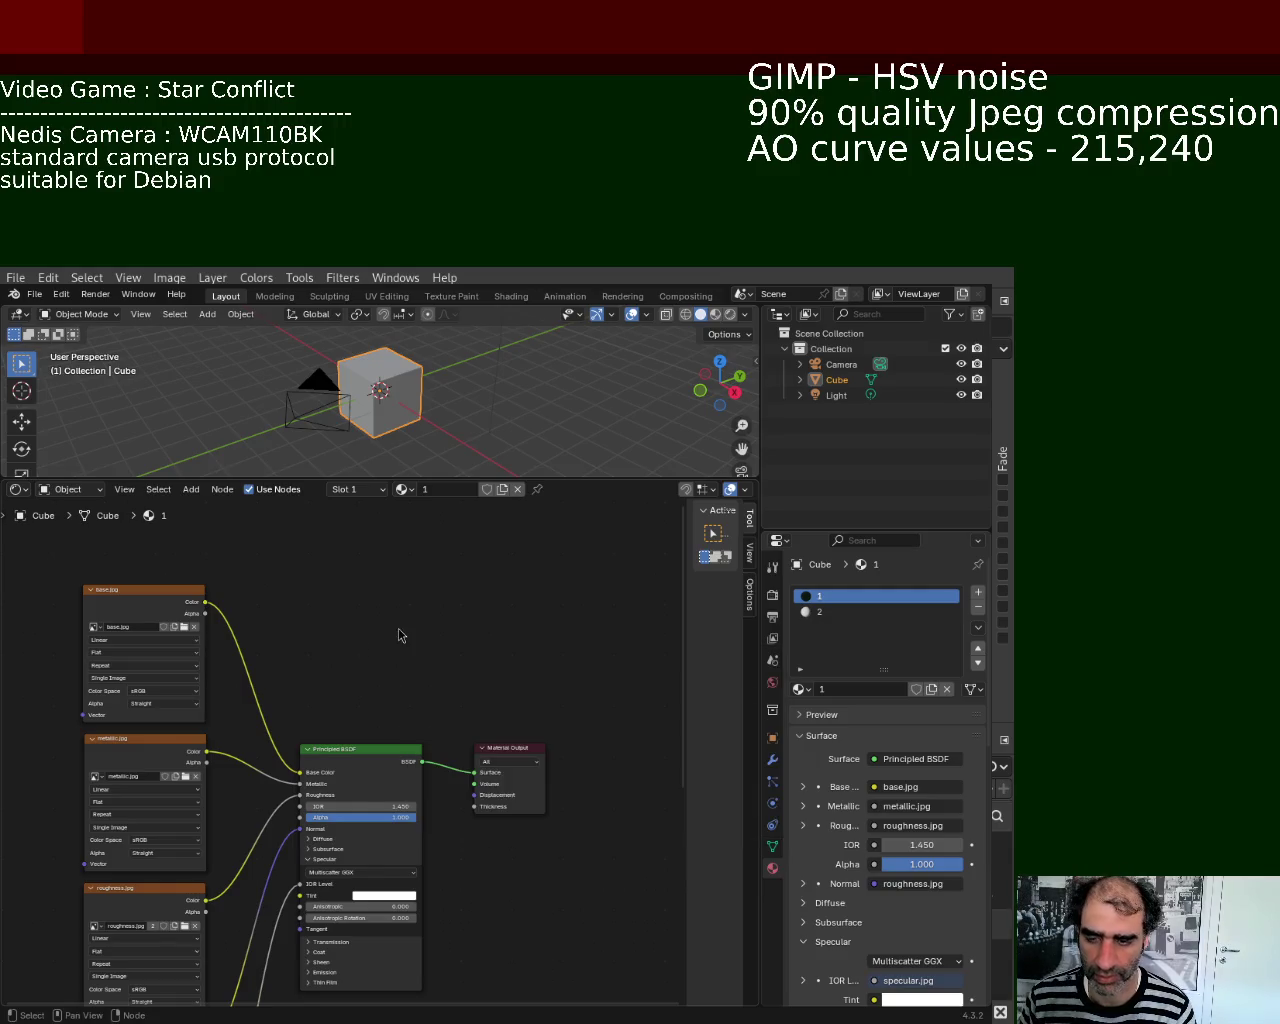
key(shift+a)
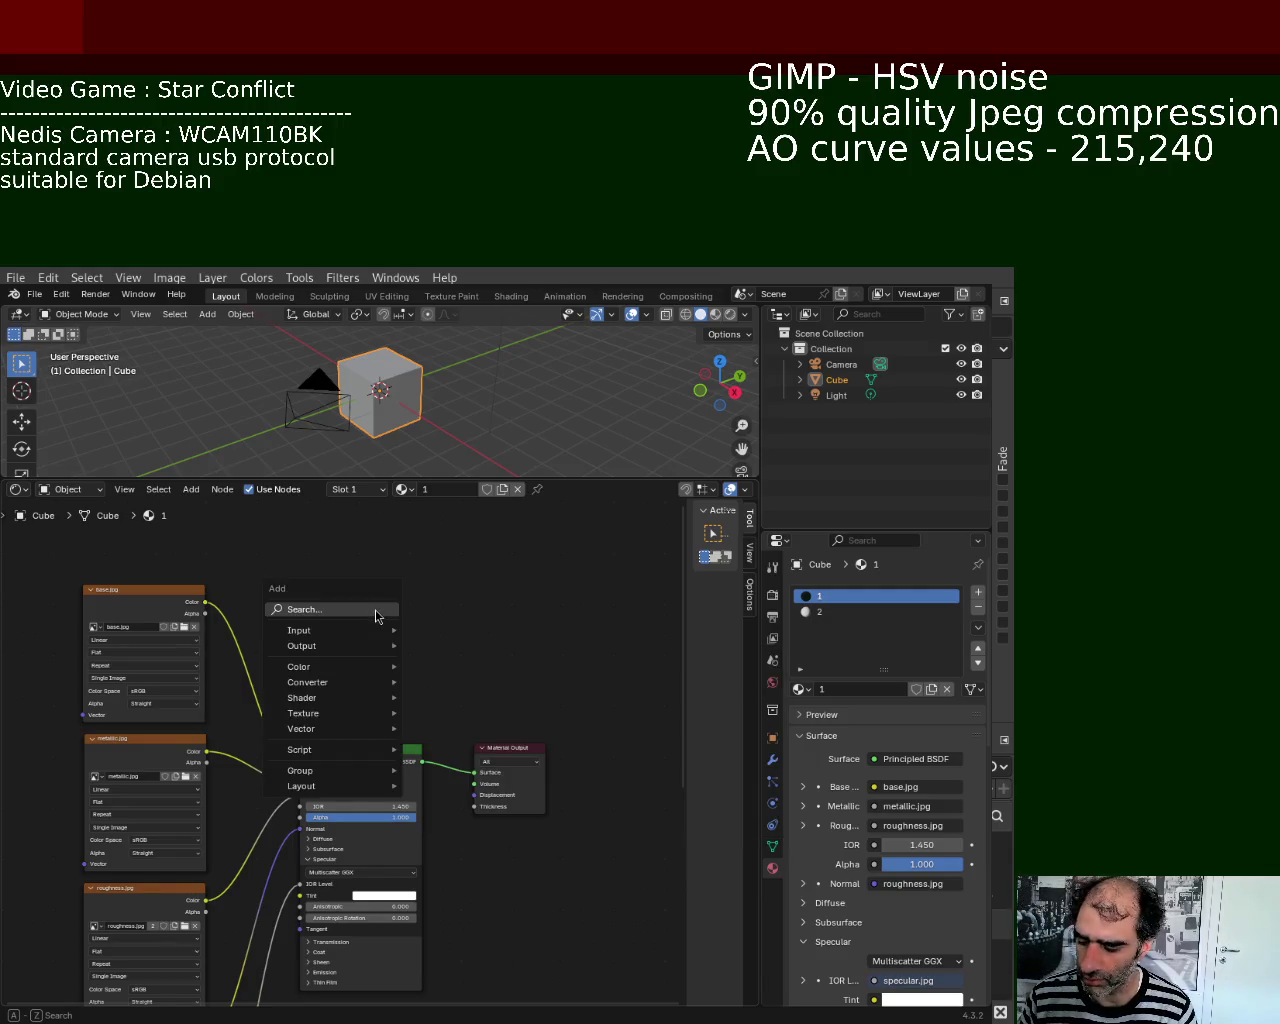
click(375, 608)
text(image)
click(421, 636)
click(405, 608)
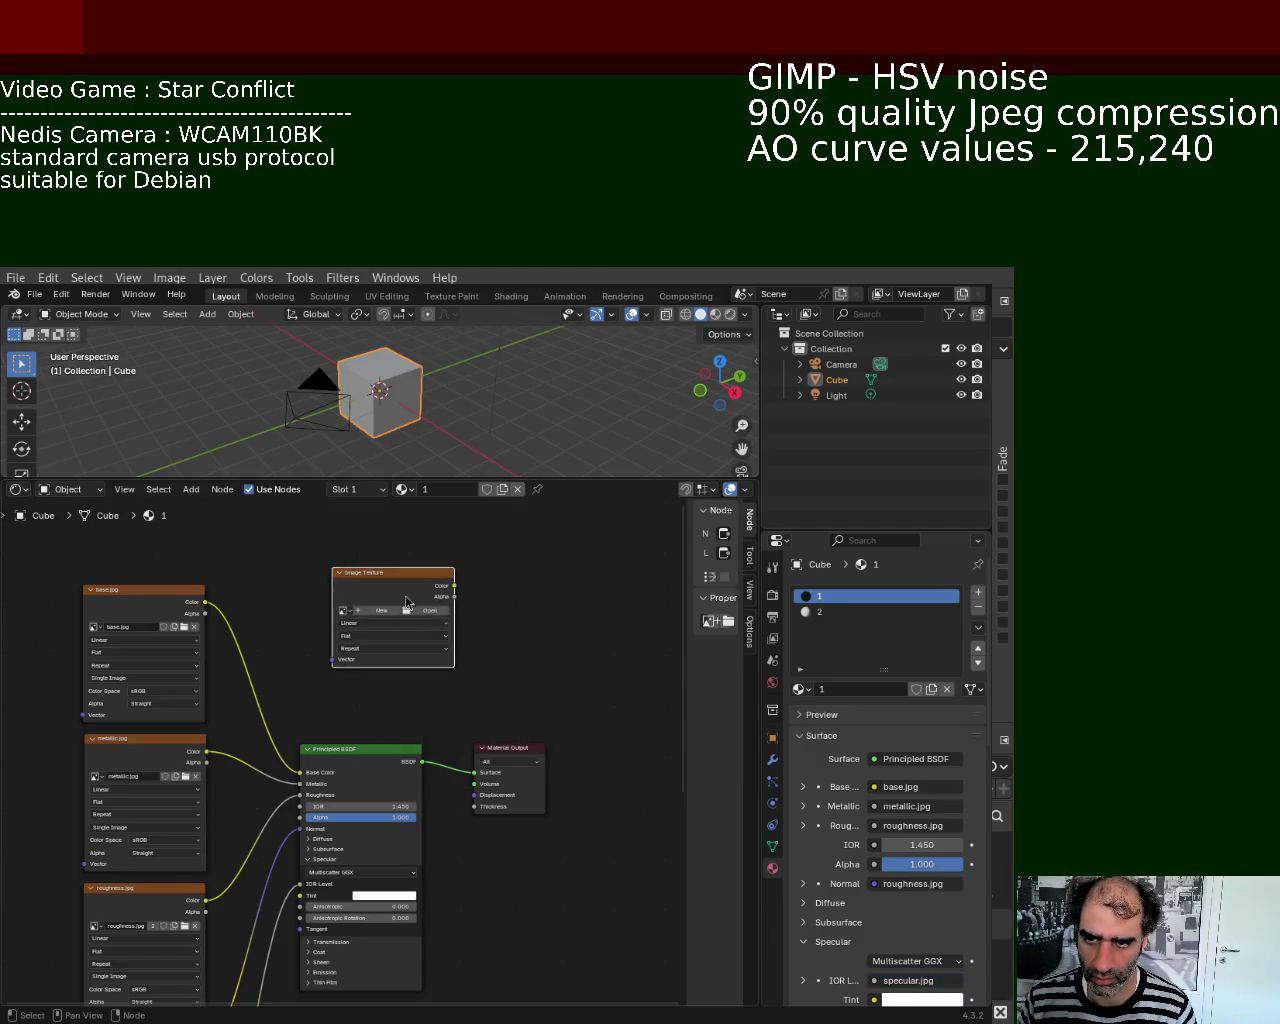